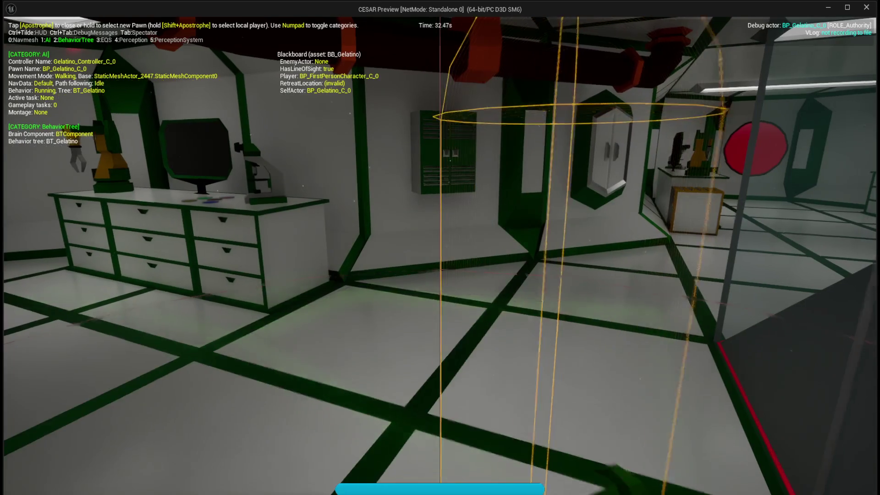
# Turn on the Perception debug overlay and walk up to the green wall cabinet in the green room
pyautogui.press('KP_4')
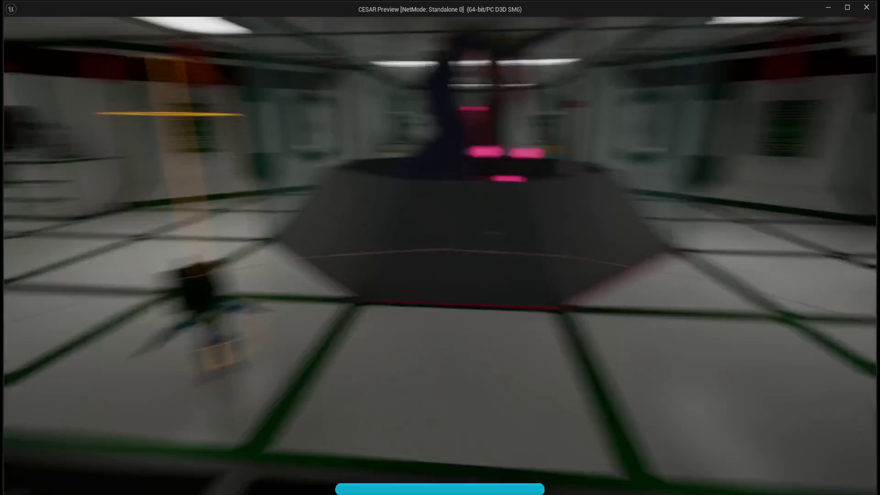
pyautogui.moveTo(441, 248)
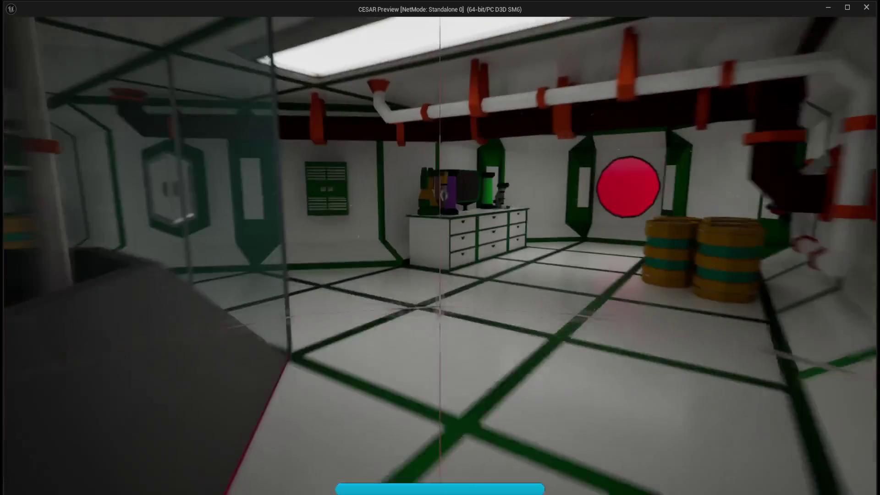
pyautogui.press('w')
pyautogui.click(440, 247)
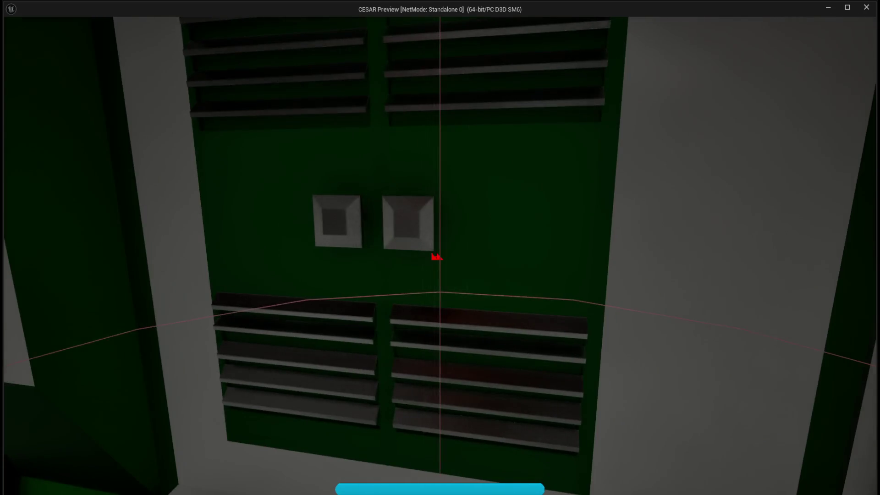
pyautogui.moveTo(440, 248)
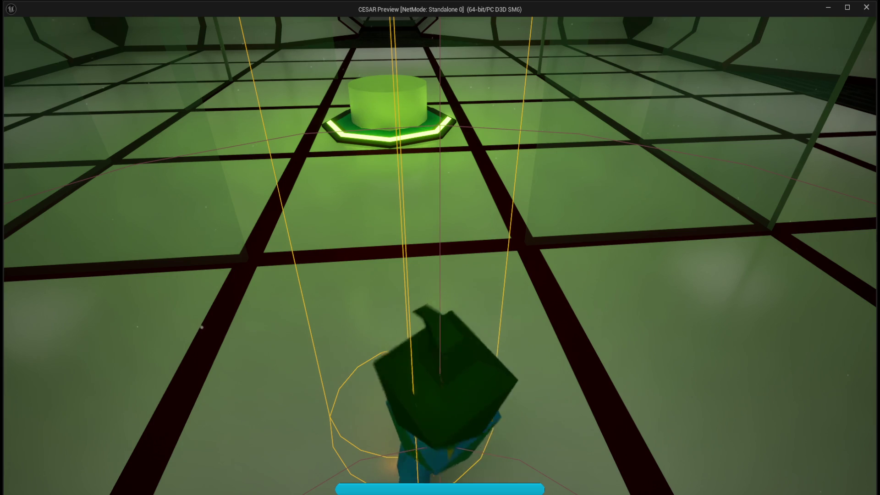
# Run across the green room and circle the glowing pad, approaching the character in the corridor
pyautogui.press('w')
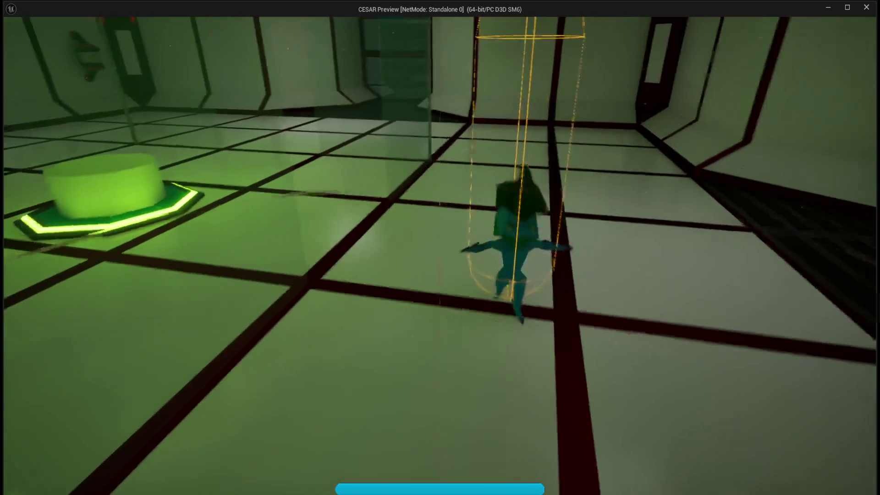
pyautogui.press('w')
pyautogui.press('w')
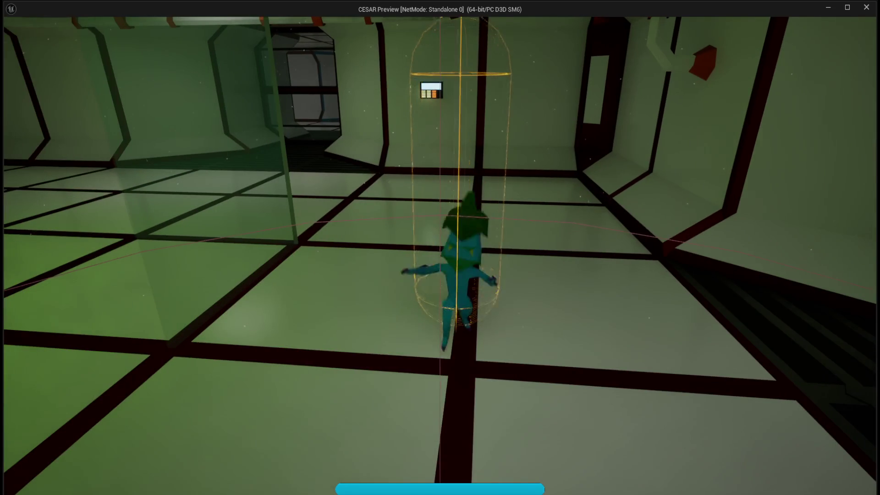
pyautogui.press('w')
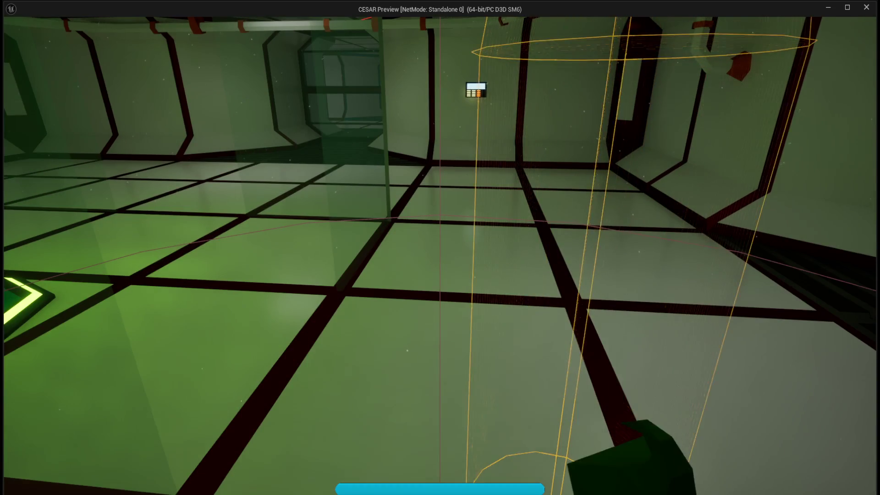
pyautogui.press('w')
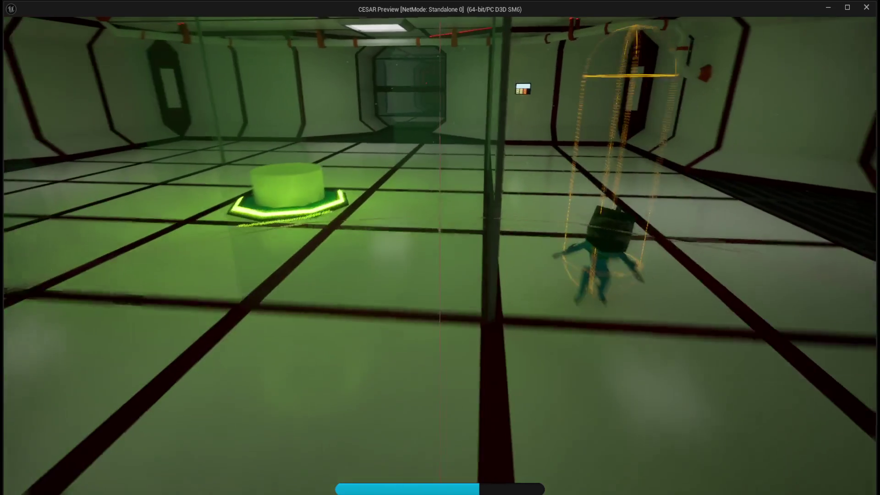
pyautogui.press('w')
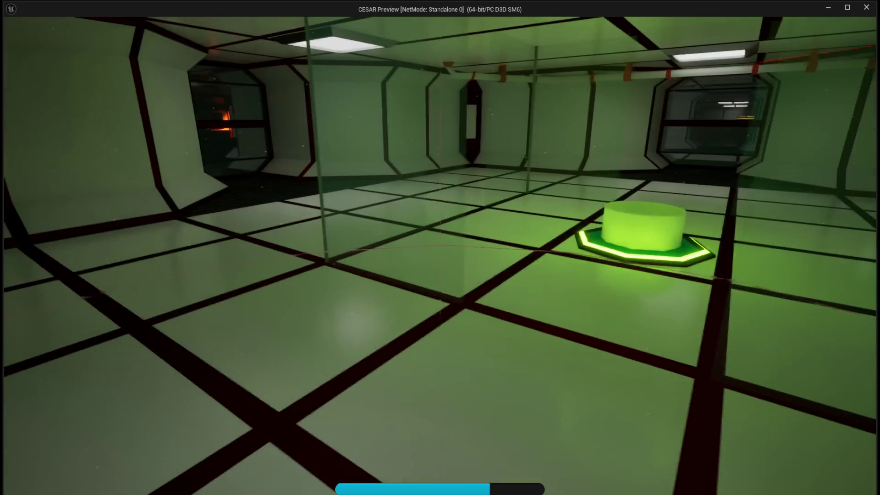
pyautogui.press('w')
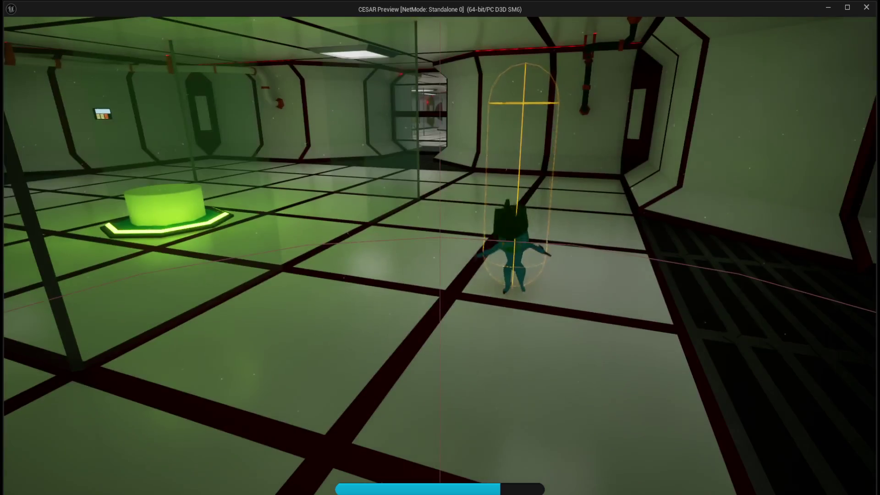
pyautogui.press('w')
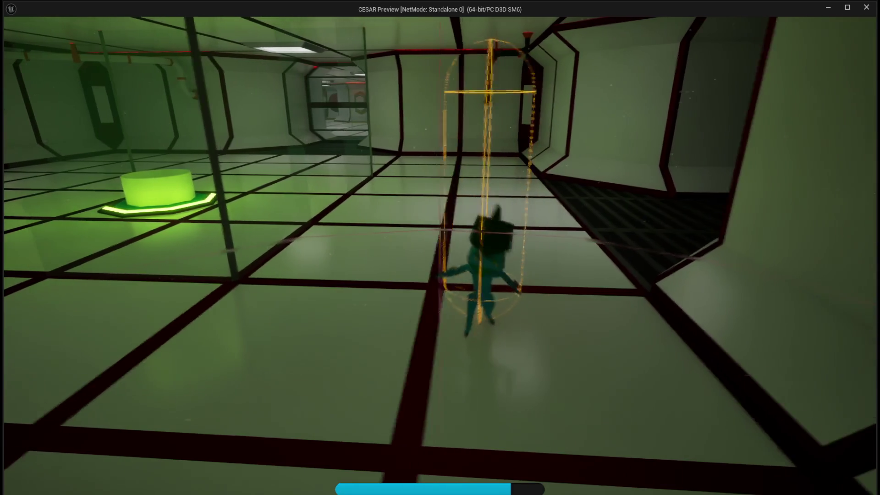
pyautogui.press('w')
pyautogui.press('w')
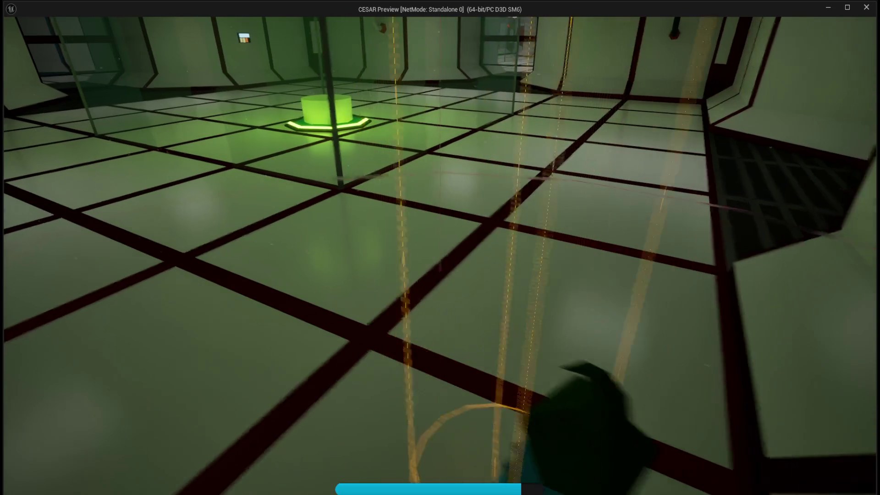
pyautogui.press('w')
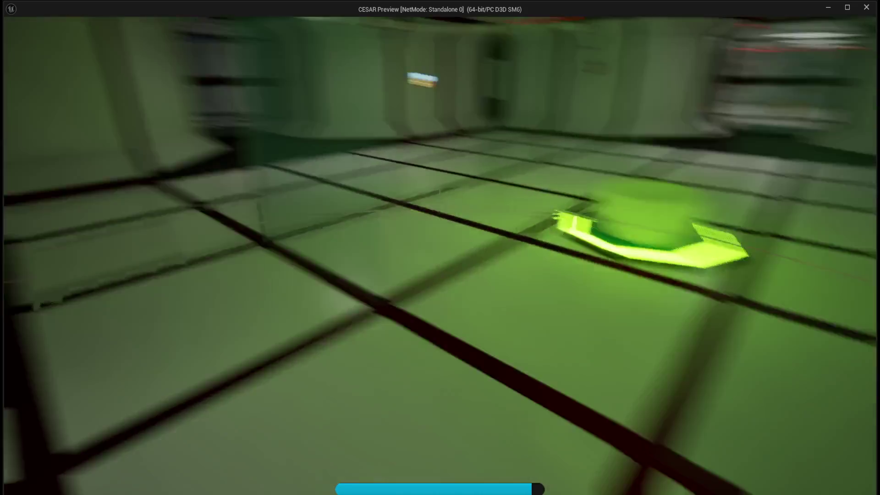
pyautogui.press('w')
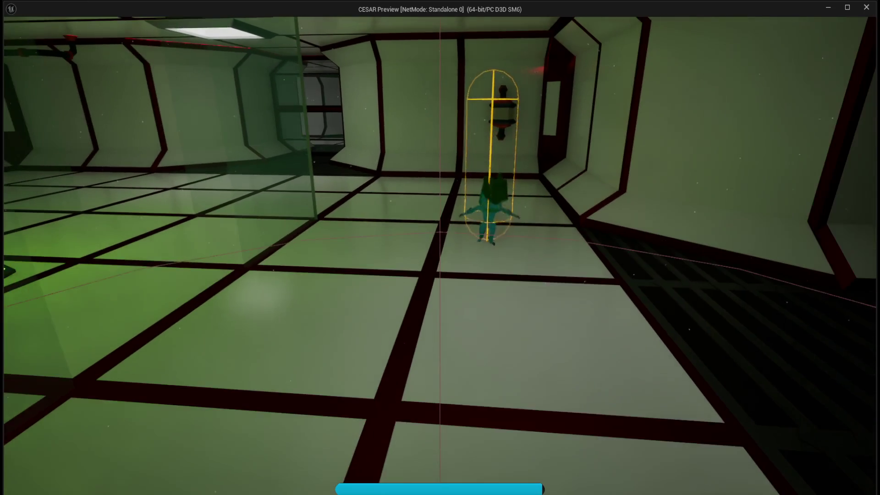
pyautogui.press('w')
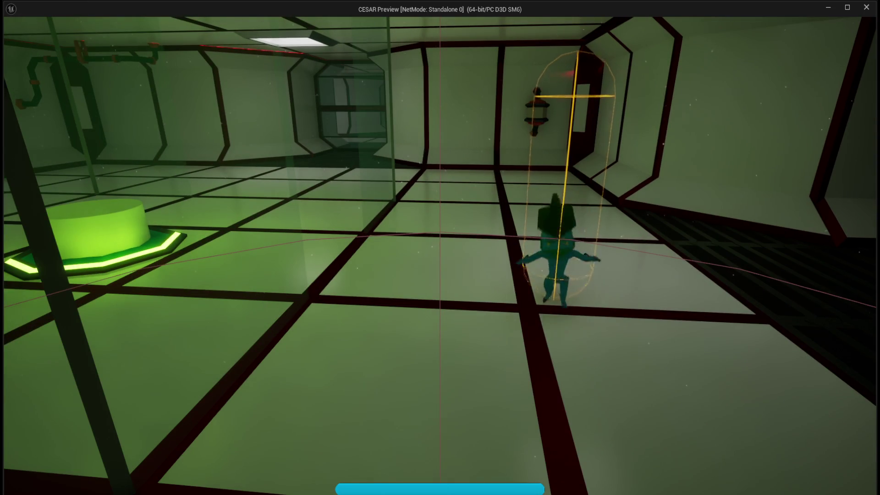
# Walk back past the pad, back away across the room, then stop the preview with Esc
pyautogui.press('w')
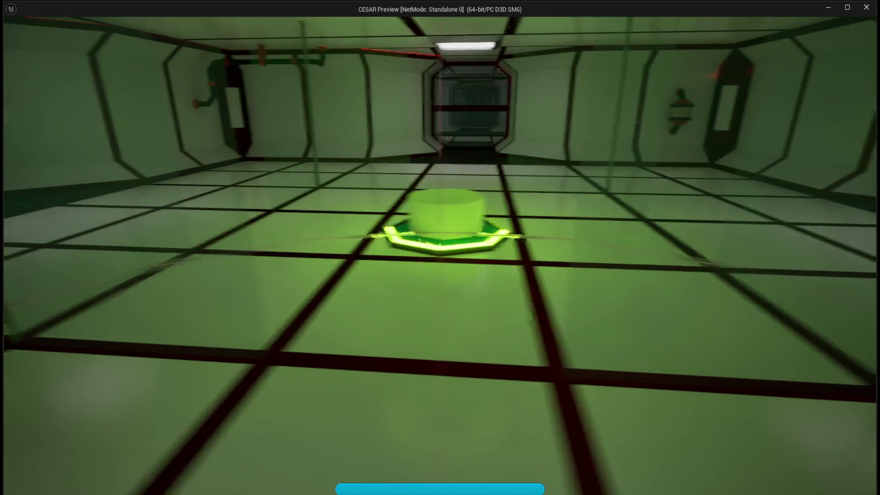
pyautogui.press('w')
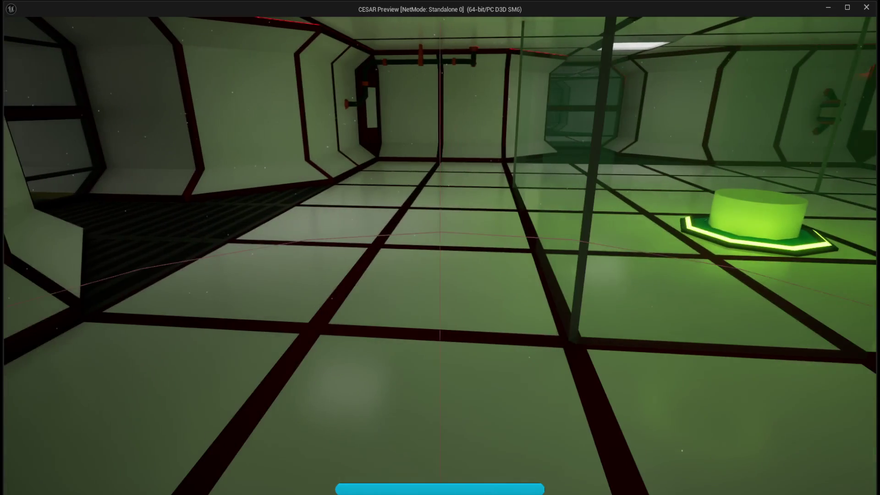
pyautogui.press('w')
pyautogui.press('w')
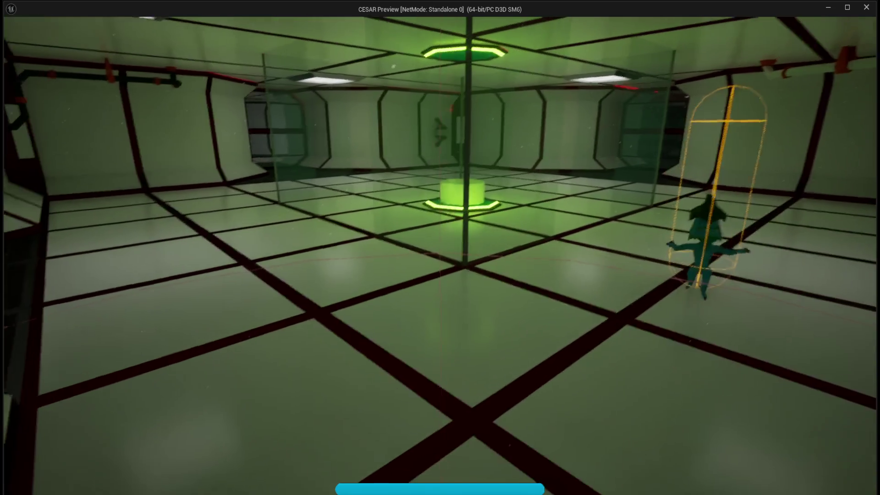
pyautogui.press('w')
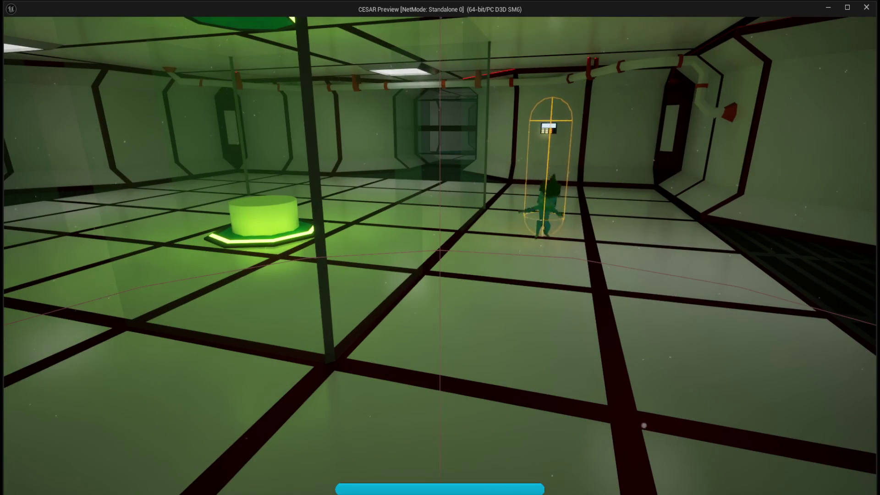
pyautogui.press('w')
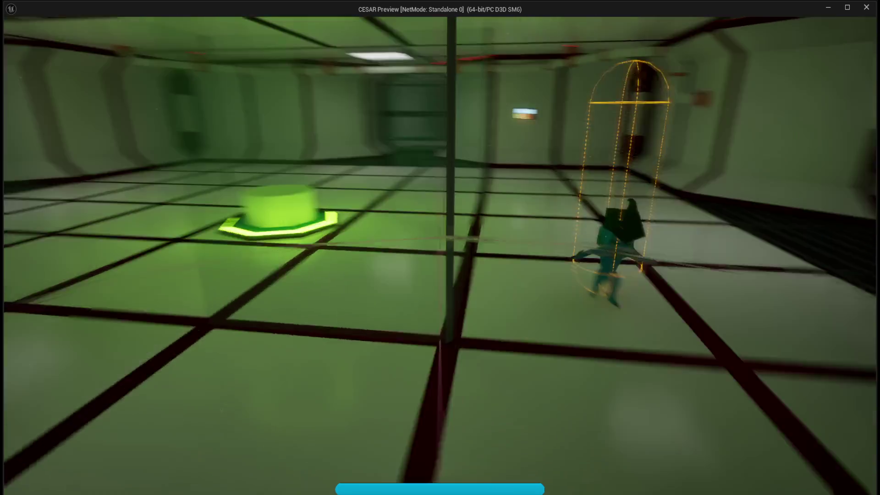
pyautogui.press('s')
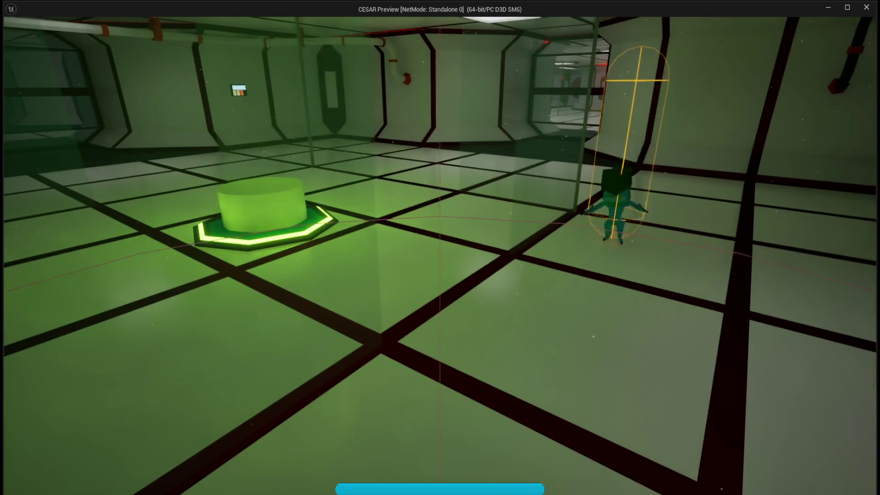
pyautogui.press('s')
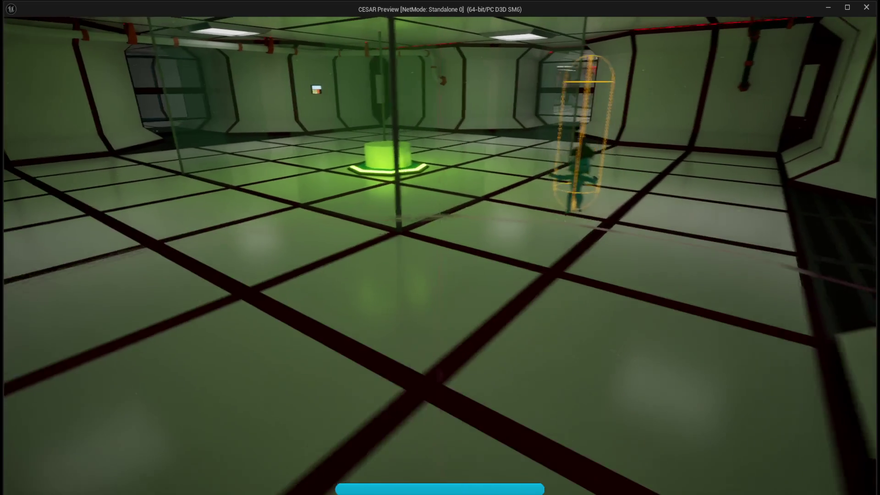
pyautogui.press('w')
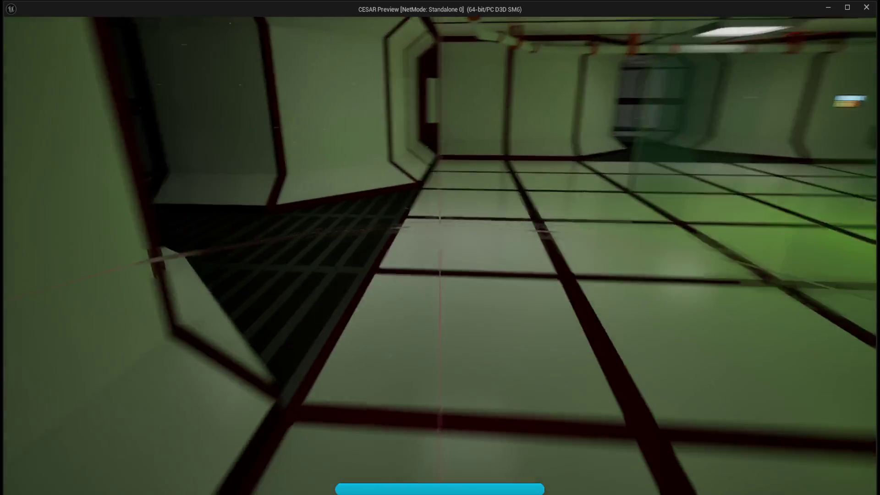
pyautogui.press('s')
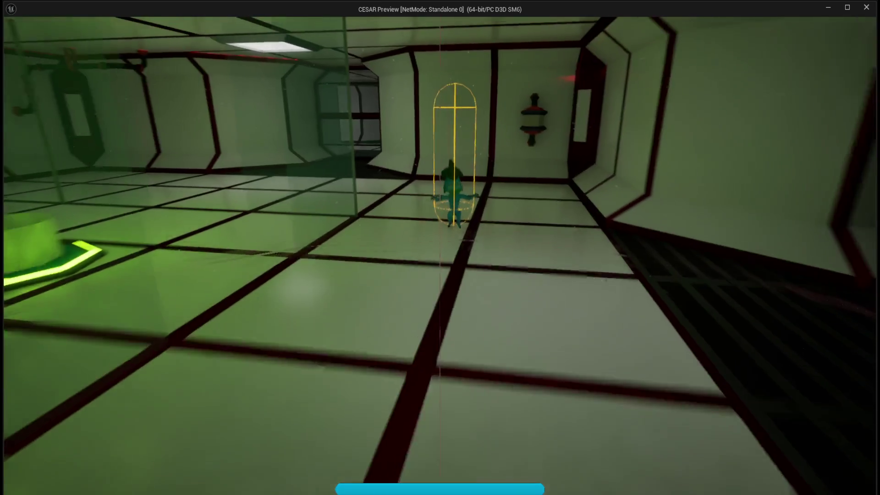
pyautogui.press('s')
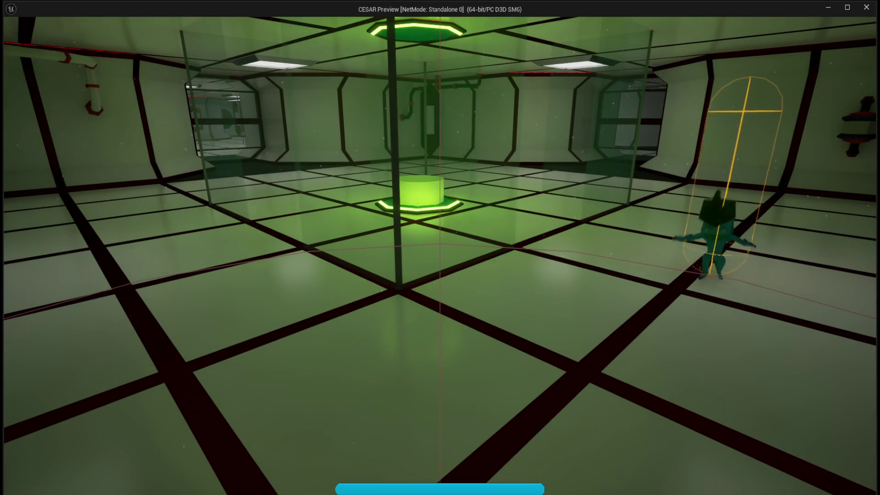
pyautogui.press('w')
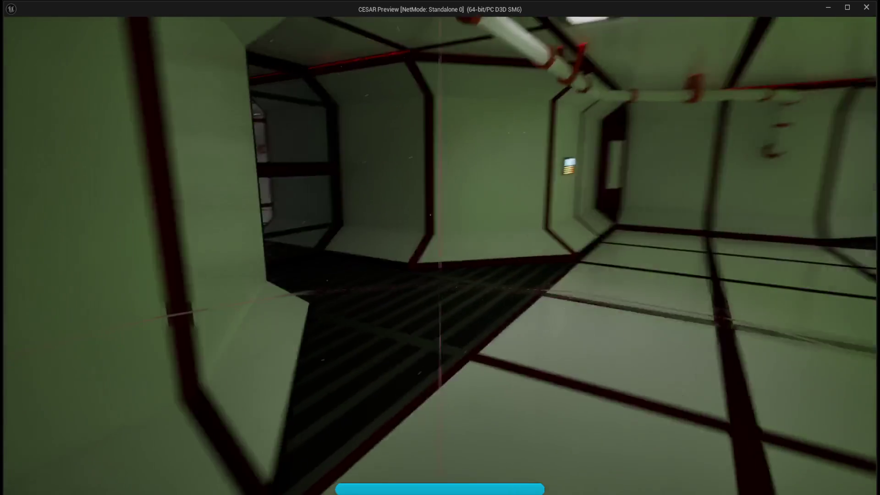
pyautogui.press('Escape')
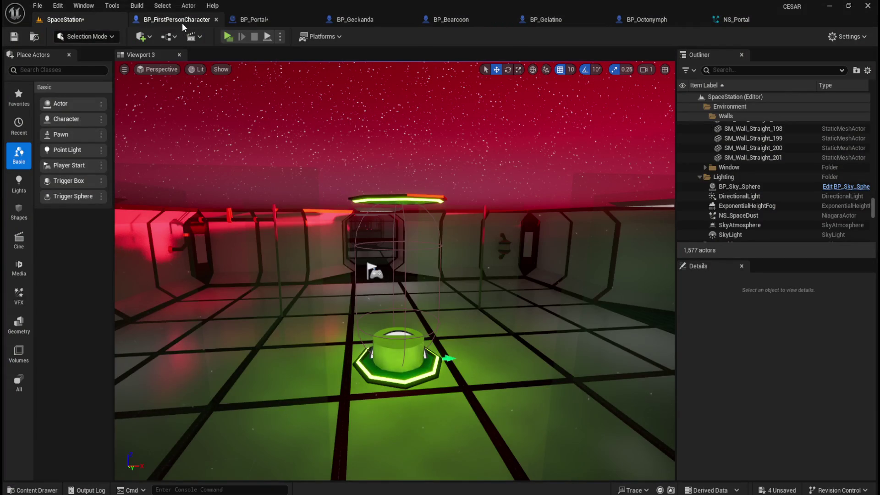
pyautogui.click(182, 23)
pyautogui.scroll(-5, 409, 233)
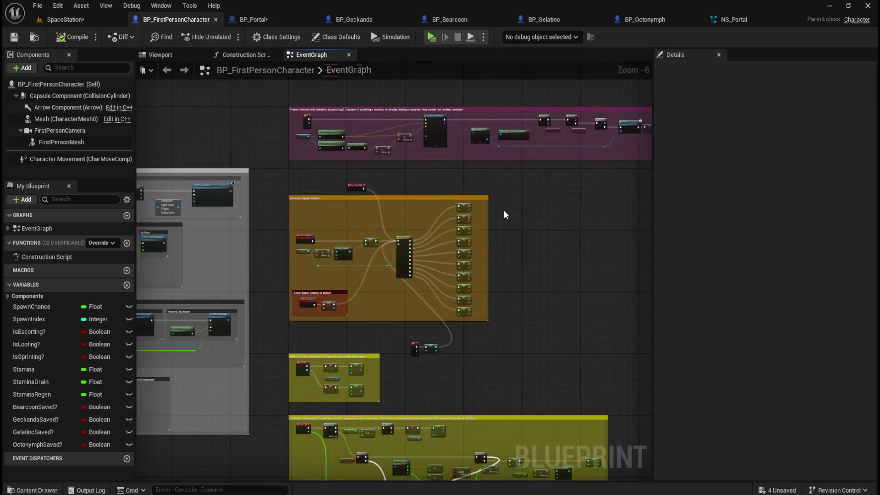
pyautogui.scroll(3, 405, 238)
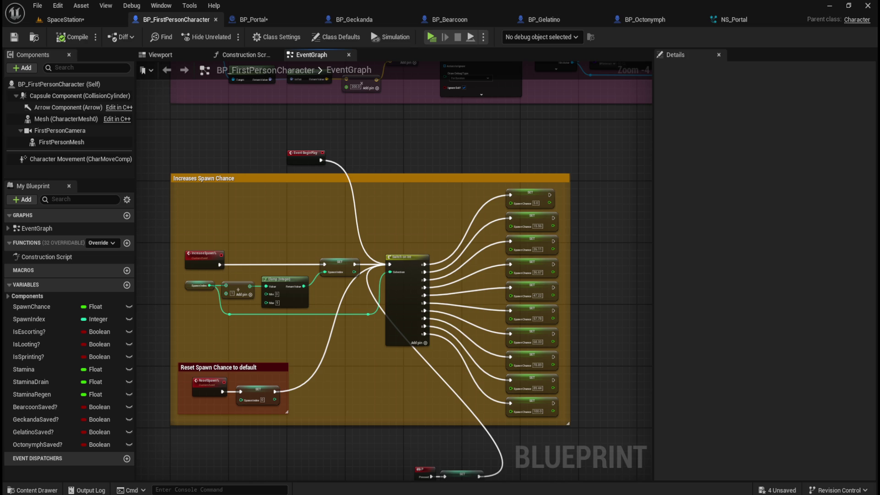
pyautogui.scroll(1, 403, 268)
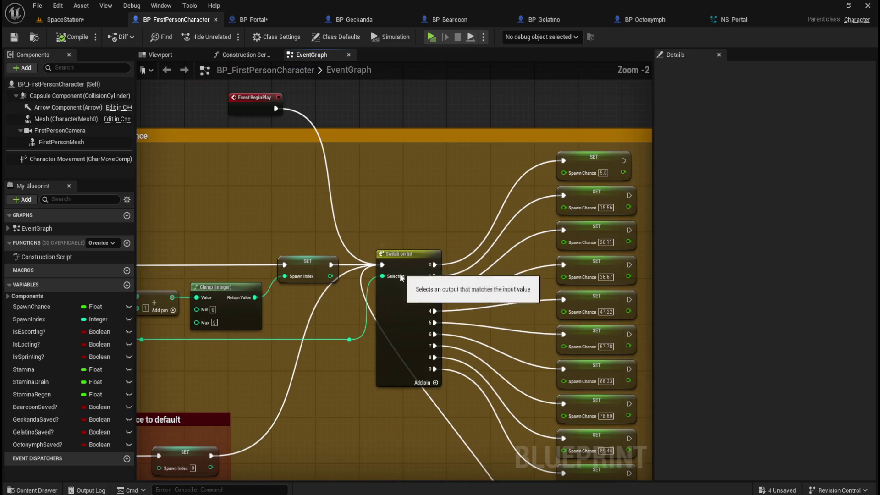
pyautogui.scroll(1, 408, 193)
pyautogui.moveTo(361, 194)
pyautogui.mouseDown()
pyautogui.moveTo(308, 166)
pyautogui.moveTo(480, 122)
pyautogui.moveTo(564, 251)
pyautogui.moveTo(546, 224)
pyautogui.mouseUp()
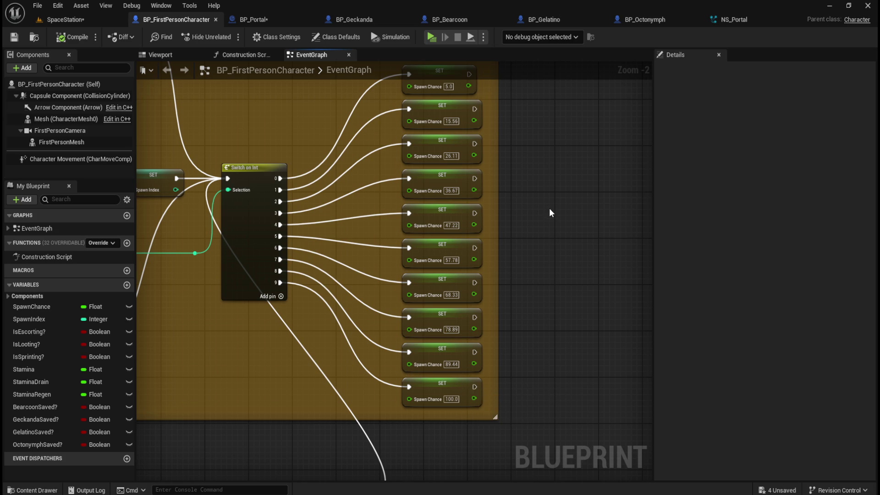
pyautogui.scroll(-4, 539, 210)
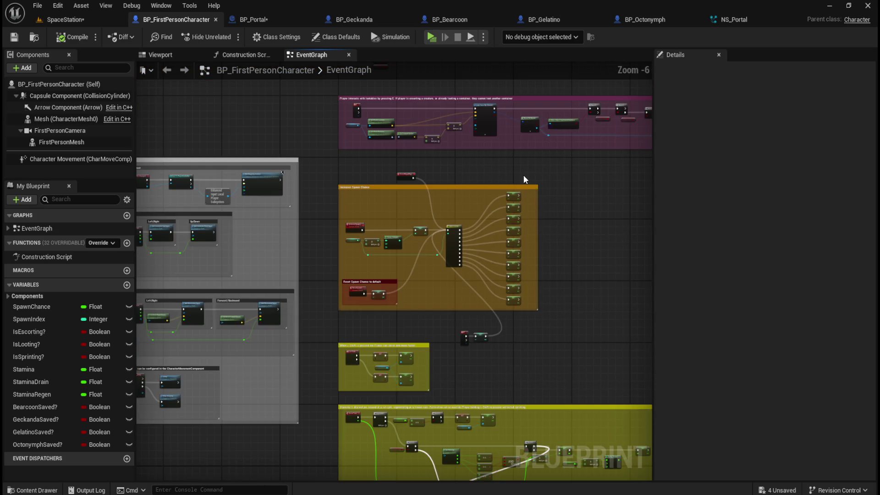
pyautogui.moveTo(523, 174)
pyautogui.mouseDown()
pyautogui.moveTo(353, 269)
pyautogui.moveTo(370, 315)
pyautogui.mouseUp()
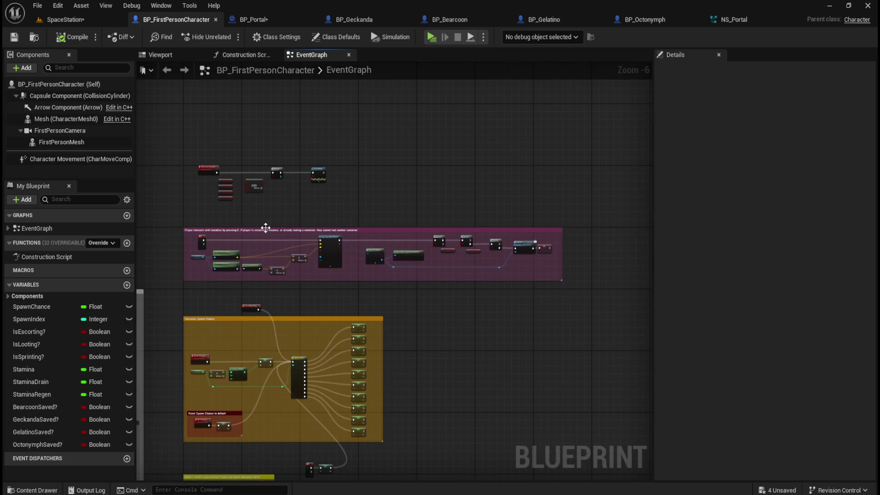
pyautogui.moveTo(170, 212); pyautogui.dragTo(578, 290)
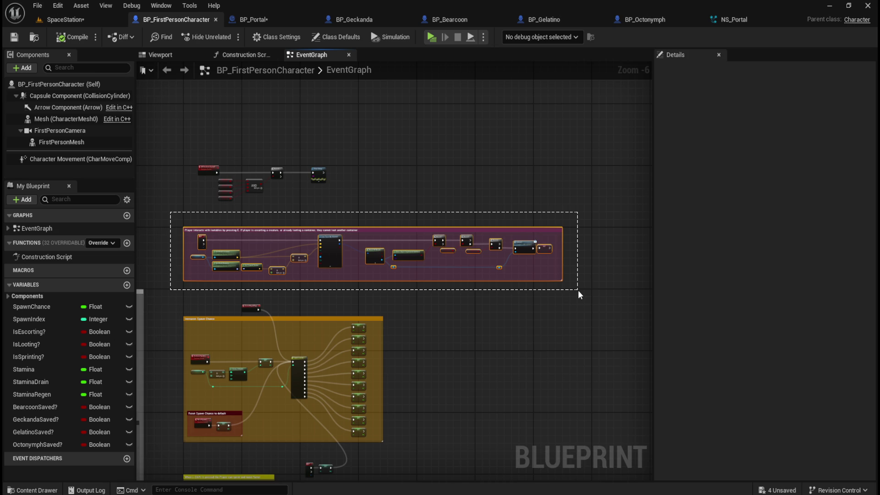
pyautogui.click(208, 139)
pyautogui.scroll(3, 197, 144)
pyautogui.moveTo(188, 150); pyautogui.dragTo(596, 326)
pyautogui.click(542, 314)
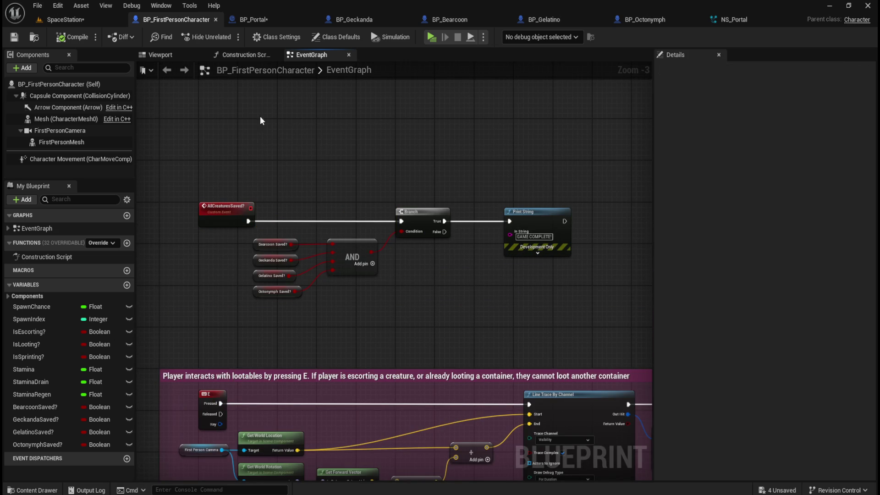
pyautogui.click(60, 21)
# Save all unsaved assets with Save All and pull back for an overview of the portal room
pyautogui.click(37, 6)
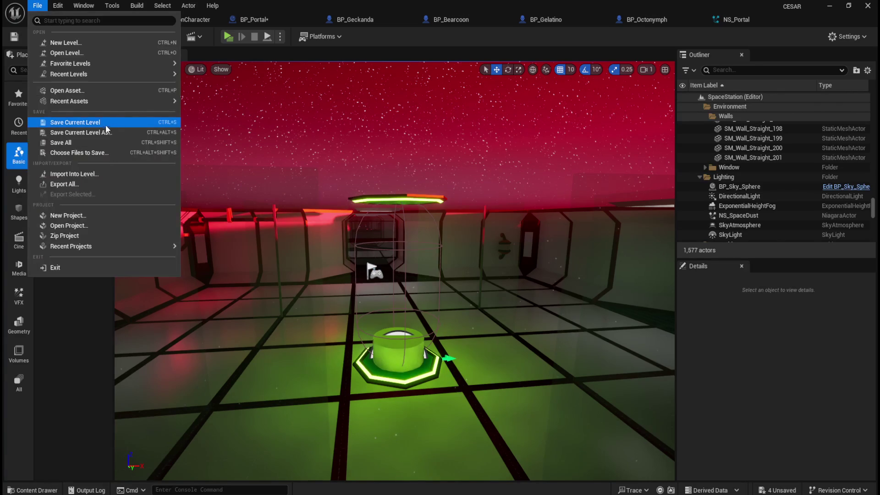
pyautogui.click(78, 142)
pyautogui.moveTo(439, 185)
pyautogui.mouseDown()
pyautogui.moveTo(430, 220)
pyautogui.moveTo(413, 215)
pyautogui.mouseUp()
pyautogui.click(394, 114)
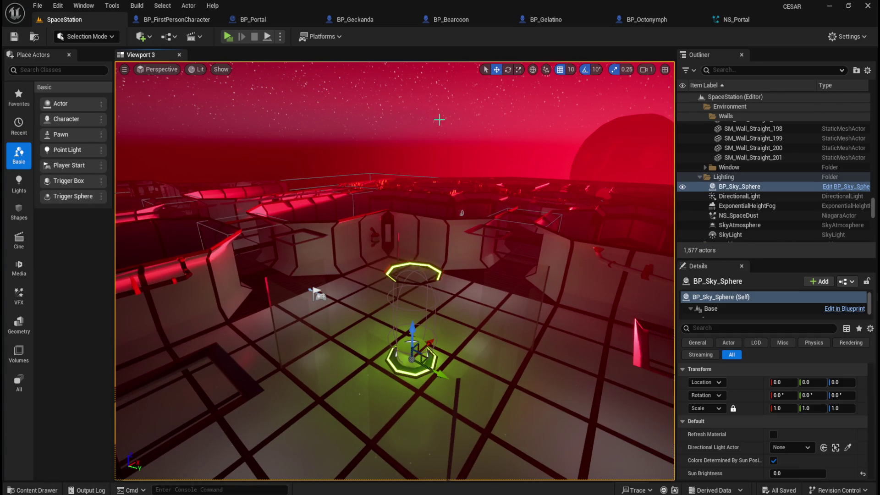
# Fly around the portal platform to inspect it from several angles, then bring up NS_Portal
pyautogui.moveTo(395, 115)
pyautogui.mouseDown()
pyautogui.moveTo(406, 92)
pyautogui.moveTo(399, 121)
pyautogui.mouseUp()
pyautogui.moveTo(423, 153); pyautogui.dragTo(426, 167)
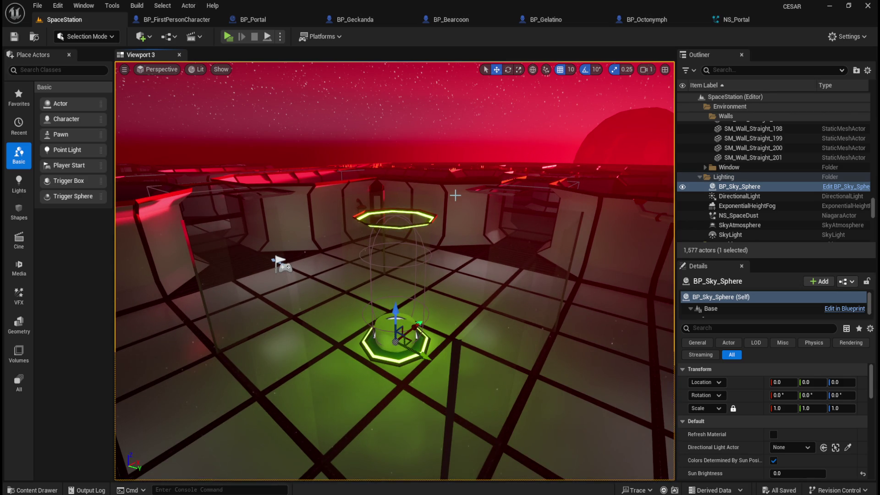
pyautogui.moveTo(472, 191); pyautogui.dragTo(458, 137)
pyautogui.scroll(1, 467, 191)
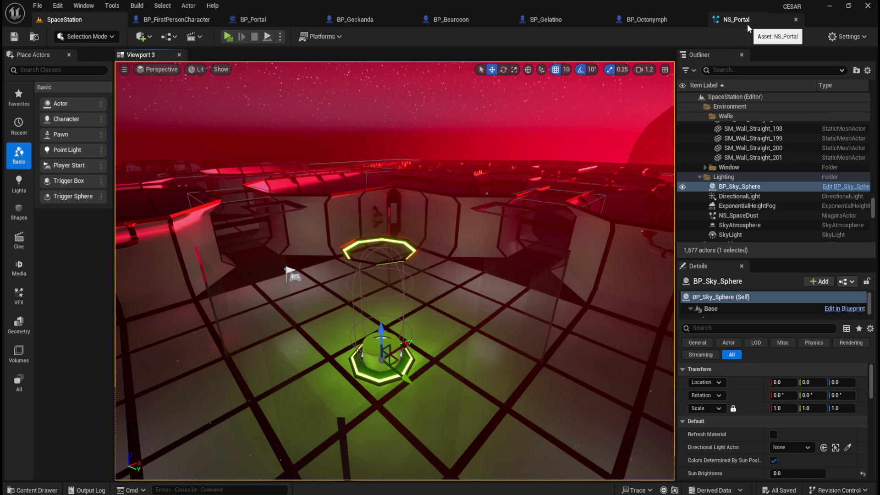
pyautogui.moveTo(460, 294)
pyautogui.mouseDown()
pyautogui.moveTo(430, 289)
pyautogui.moveTo(417, 266)
pyautogui.moveTo(474, 288)
pyautogui.moveTo(473, 262)
pyautogui.moveTo(536, 263)
pyautogui.moveTo(504, 275)
pyautogui.moveTo(418, 379)
pyautogui.moveTo(474, 368)
pyautogui.moveTo(497, 401)
pyautogui.moveTo(530, 350)
pyautogui.moveTo(353, 310)
pyautogui.moveTo(503, 360)
pyautogui.moveTo(485, 180)
pyautogui.moveTo(439, 317)
pyautogui.moveTo(454, 308)
pyautogui.mouseUp()
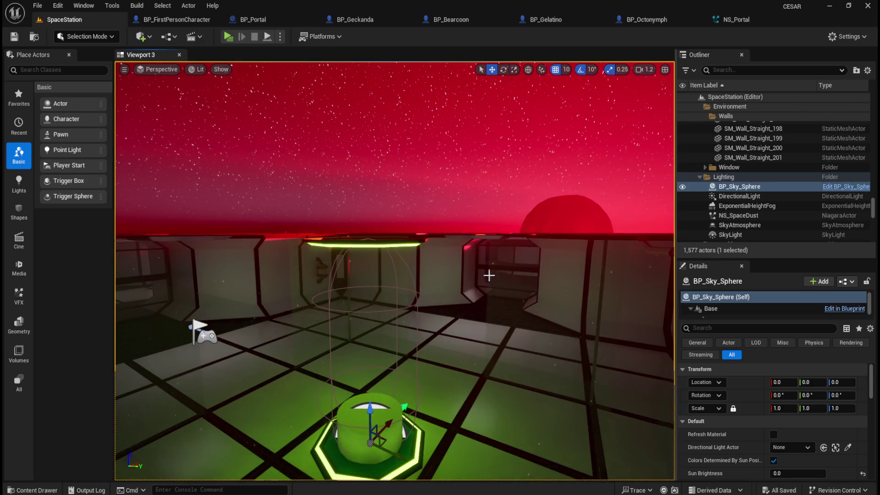
pyautogui.click(744, 23)
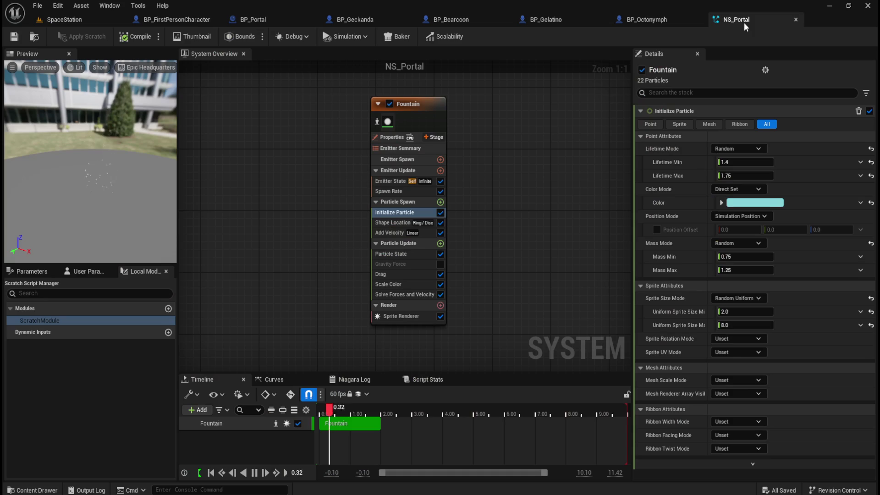
# Inspect the green portal in SpaceStation, then raise BP_Portal's Cylinder to Location Z 150
pyautogui.click(646, 19)
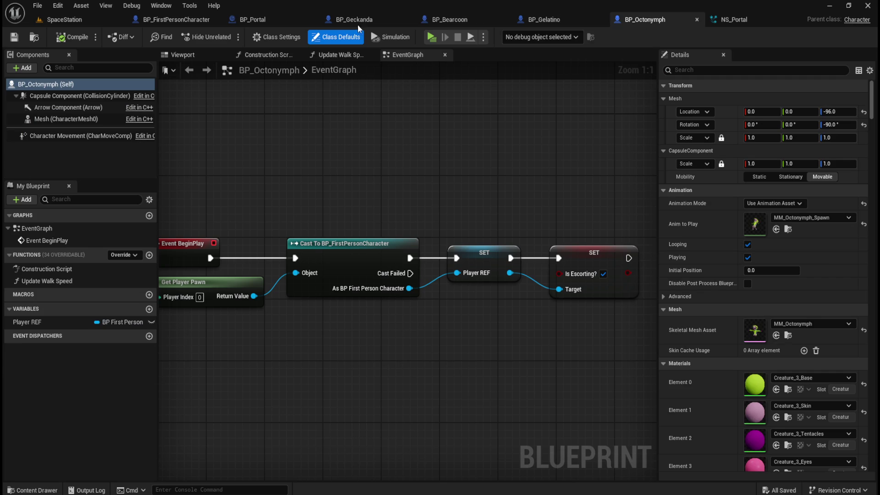
pyautogui.click(274, 20)
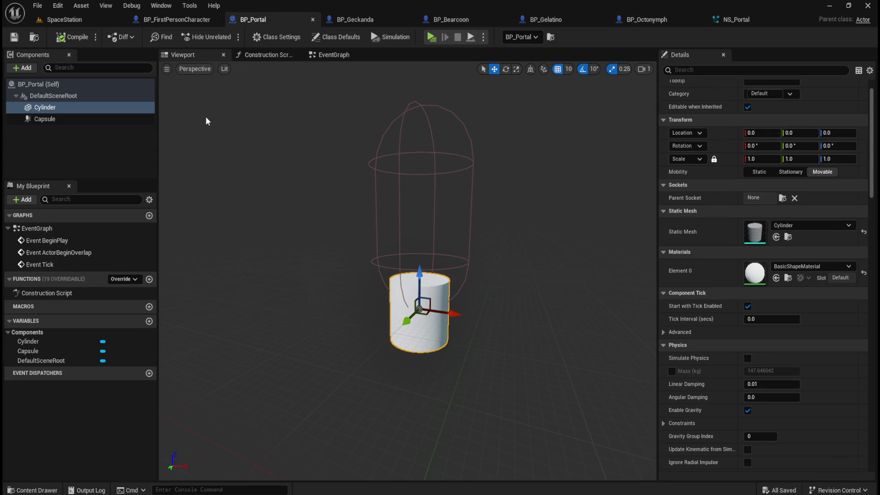
pyautogui.click(64, 19)
pyautogui.moveTo(465, 310); pyautogui.dragTo(472, 327)
pyautogui.moveTo(431, 239); pyautogui.dragTo(431, 239)
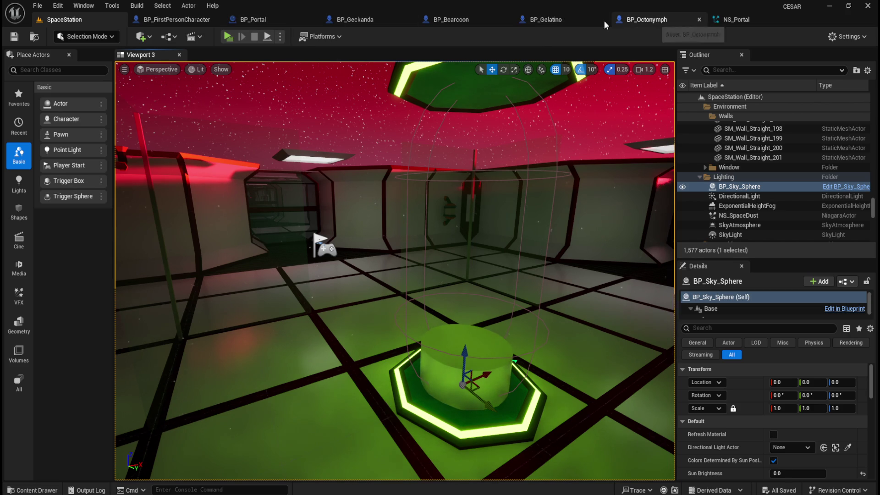
pyautogui.click(268, 19)
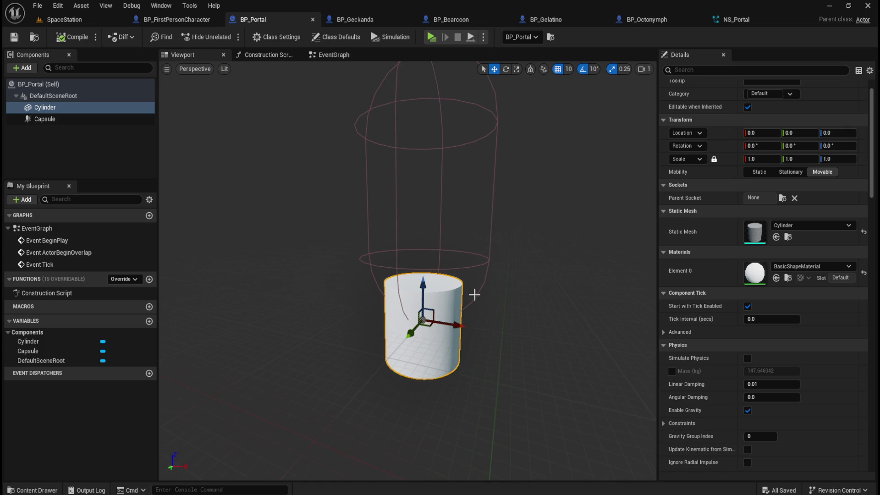
pyautogui.moveTo(420, 286); pyautogui.dragTo(459, 154)
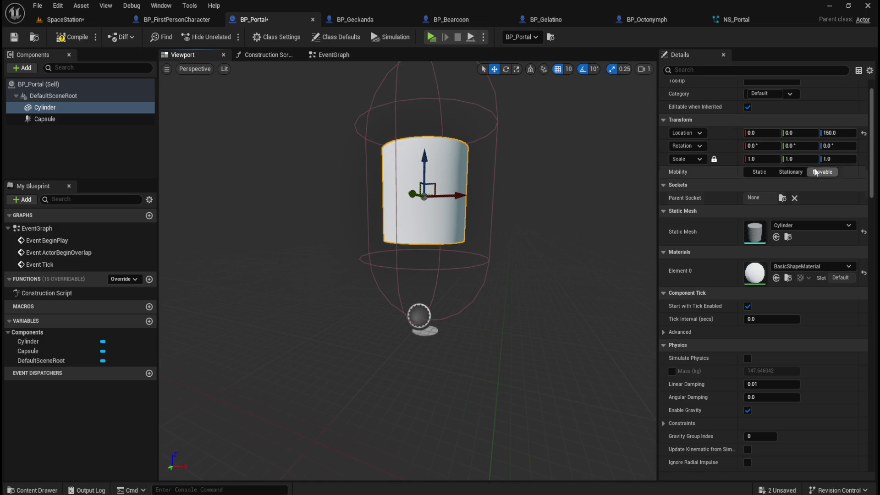
# Try a uniform scale of 2 on the cylinder, then undo it
pyautogui.click(841, 160)
pyautogui.press('Return')
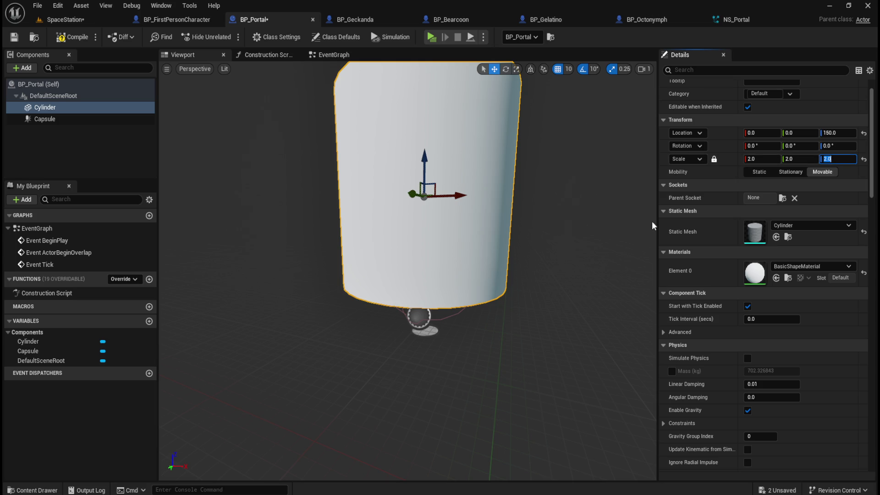
pyautogui.write('2')
pyautogui.hotkey('ctrl', 'z')
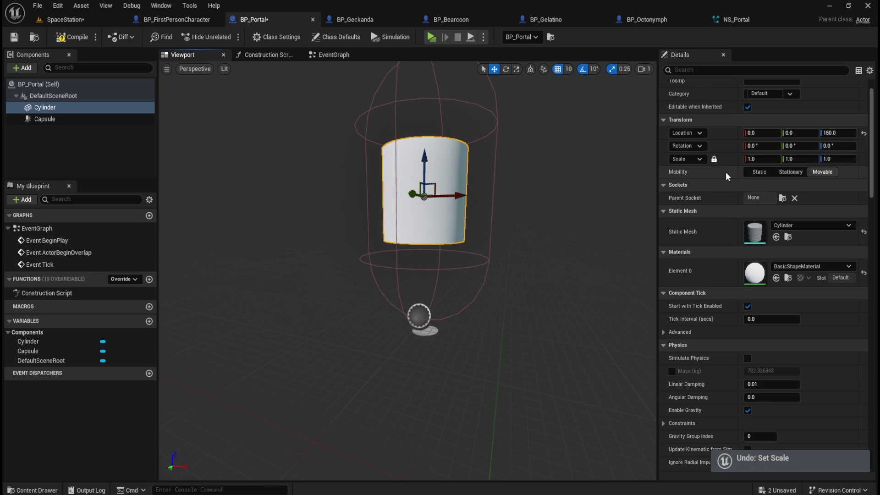
# Unlock the scale lock and set only the cylinder's Z scale to 2.0, keeping X and Y at 1.0
pyautogui.click(715, 159)
pyautogui.click(842, 159)
pyautogui.write('2')
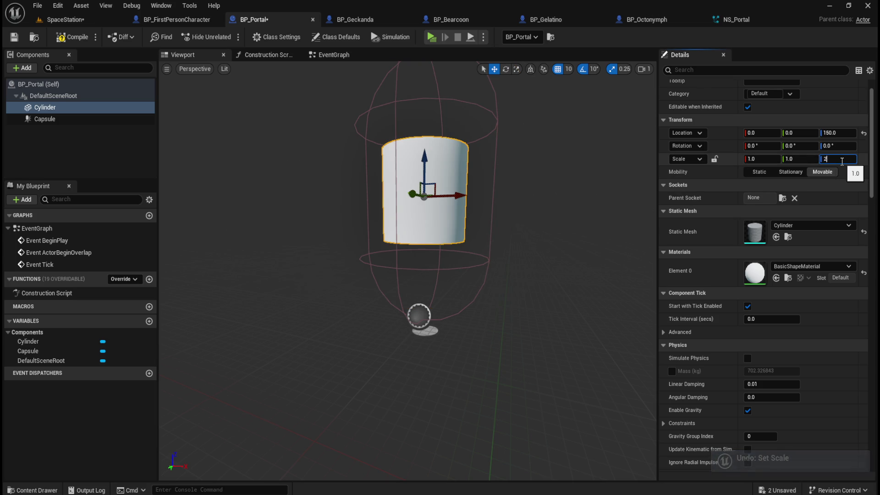
pyautogui.press('Return')
pyautogui.moveTo(528, 230); pyautogui.dragTo(527, 273)
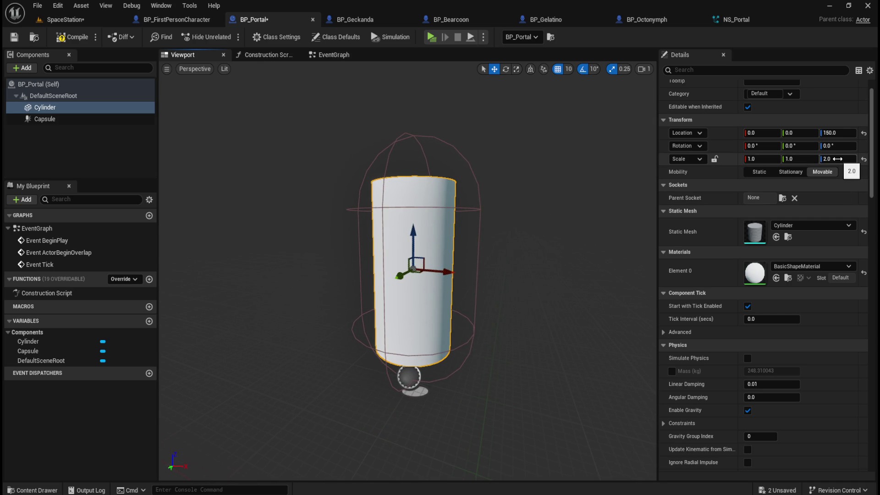
# Reselect the Cylinder and adjust its Z scale via 3.0 to settle on 2.5
pyautogui.click(90, 120)
pyautogui.click(87, 108)
pyautogui.click(835, 159)
pyautogui.press('Return')
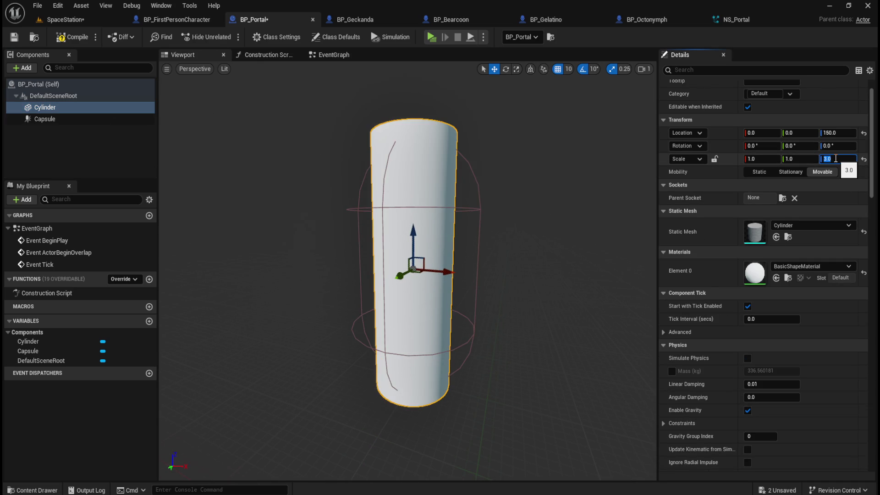
pyautogui.press('Return')
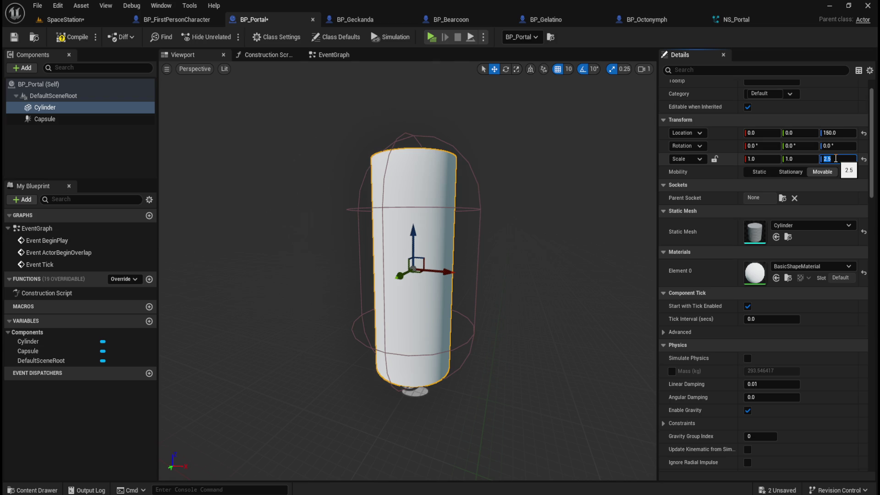
pyautogui.moveTo(534, 261)
pyautogui.mouseDown()
pyautogui.moveTo(534, 220)
pyautogui.moveTo(534, 266)
pyautogui.mouseUp()
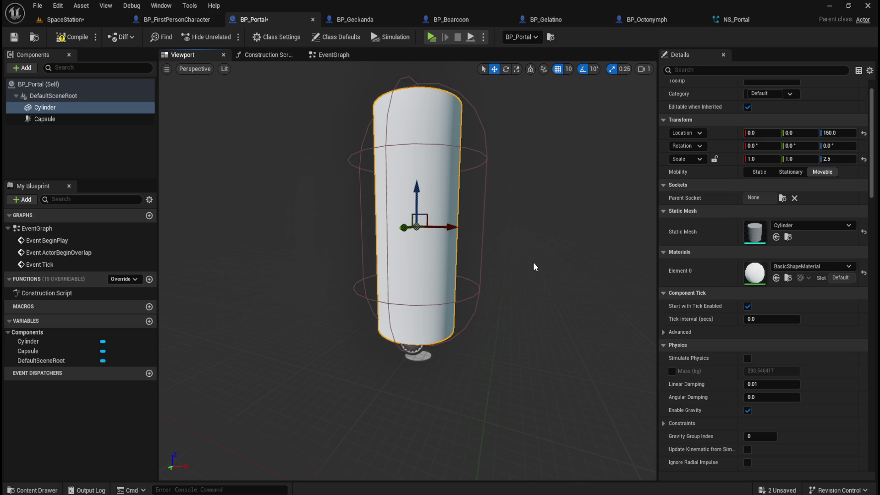
# Step the cylinder's Z scale up through 2.6, 2.7 and 2.8
pyautogui.moveTo(546, 260)
pyautogui.mouseDown()
pyautogui.moveTo(531, 271)
pyautogui.moveTo(548, 228)
pyautogui.moveTo(580, 224)
pyautogui.moveTo(587, 231)
pyautogui.moveTo(556, 257)
pyautogui.moveTo(550, 280)
pyautogui.moveTo(554, 266)
pyautogui.mouseUp()
pyautogui.scroll(2, 549, 227)
pyautogui.click(842, 162)
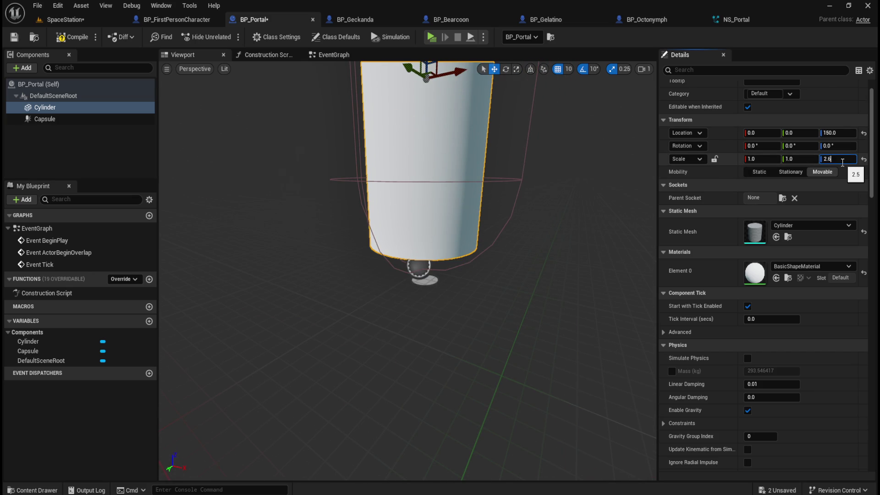
pyautogui.press('Return')
pyautogui.moveTo(515, 255); pyautogui.dragTo(514, 243)
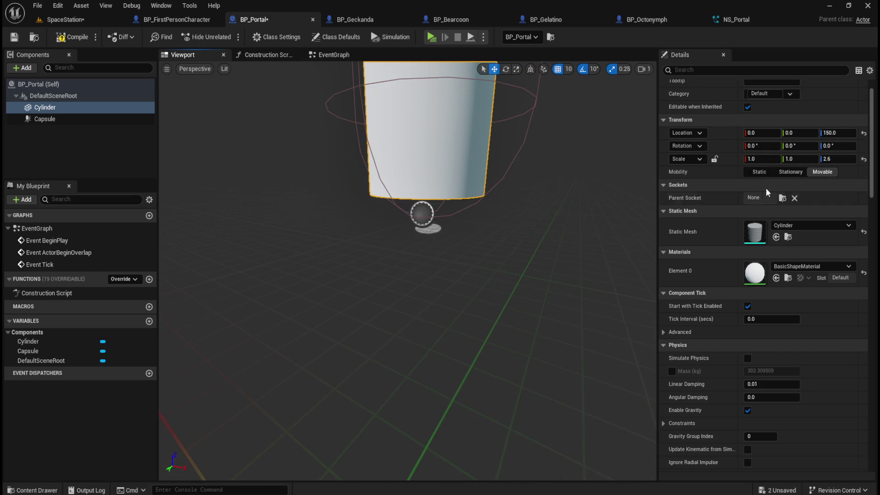
pyautogui.click(847, 159)
pyautogui.write('.7')
pyautogui.press('Return')
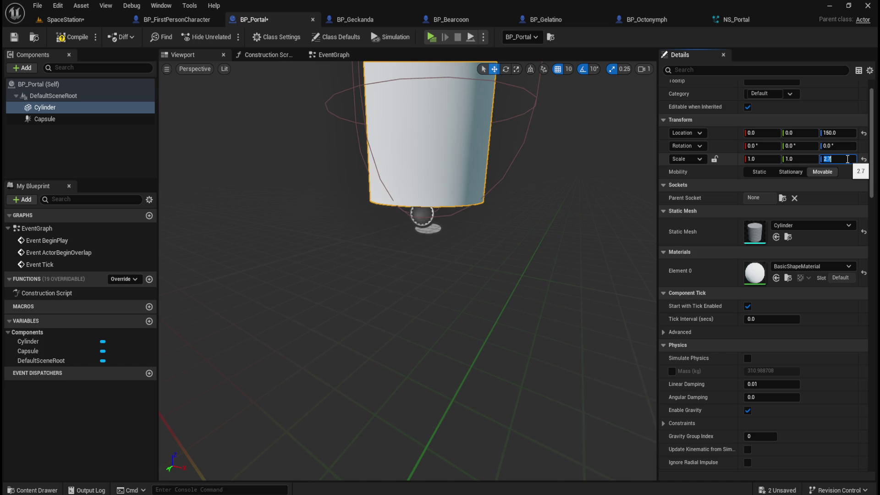
pyautogui.write('2.8')
pyautogui.press('Return')
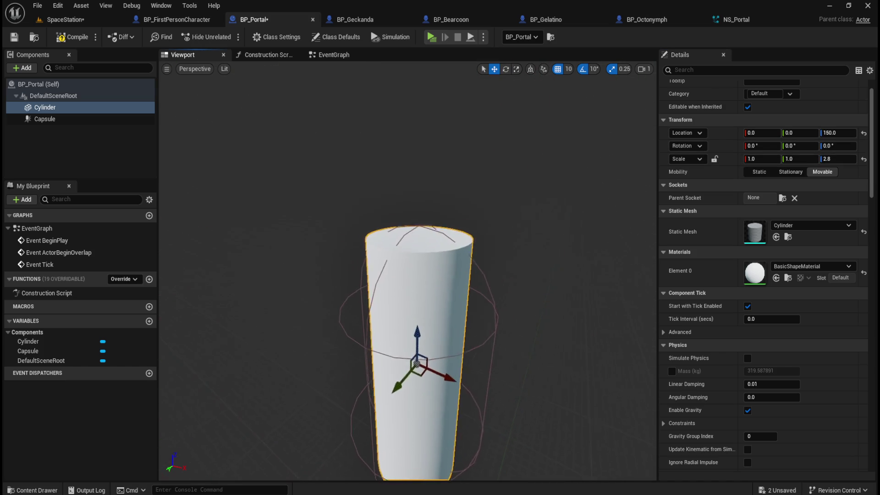
# Raise the Z scale through 2.9 to 3.0 and frame the whole cylinder
pyautogui.click(837, 159)
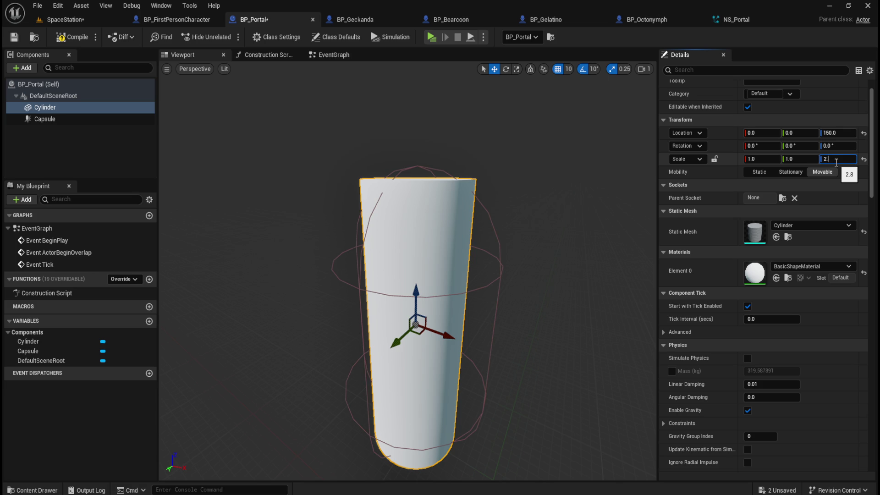
pyautogui.write('.9')
pyautogui.press('Return')
pyautogui.write('3')
pyautogui.press('Return')
pyautogui.press('f')
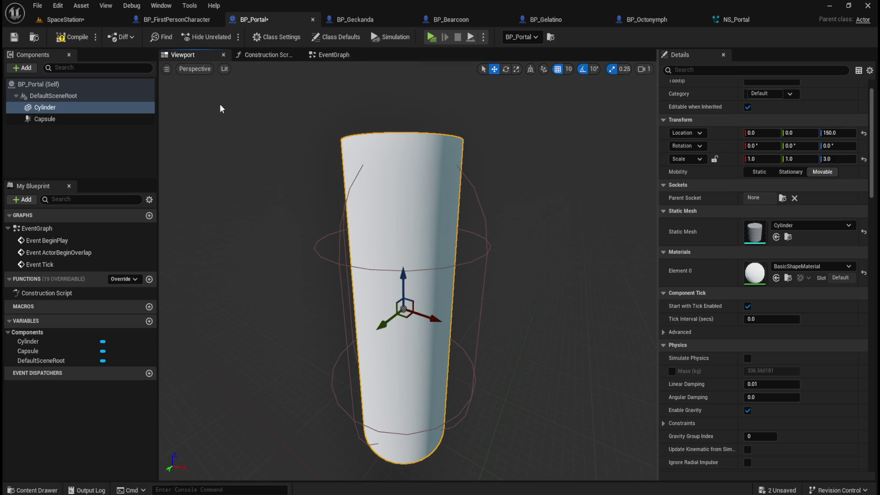
pyautogui.click(62, 20)
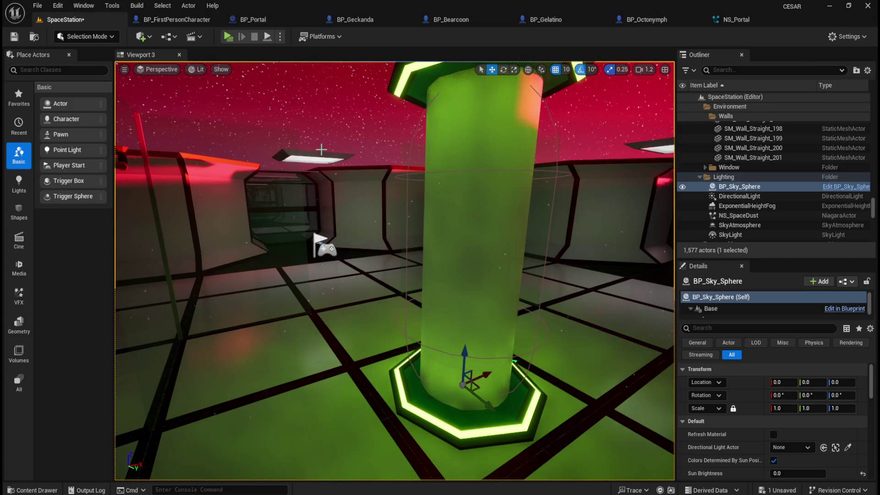
pyautogui.scroll(5, 403, 176)
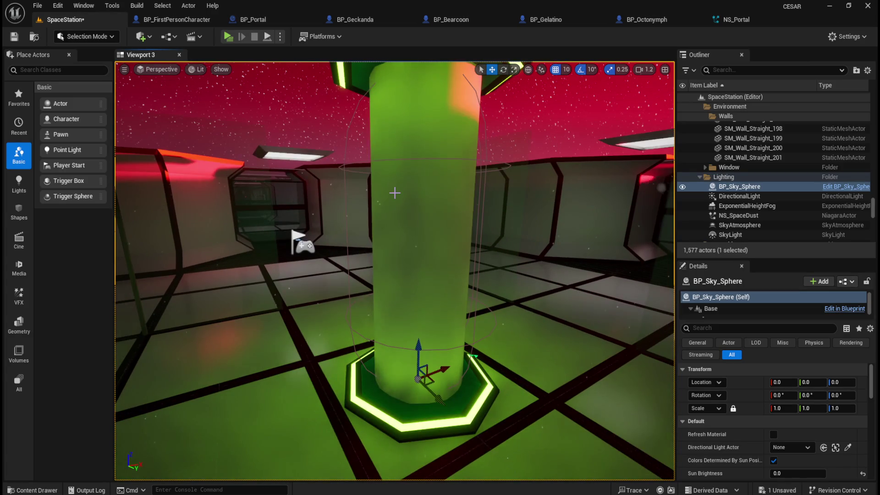
pyautogui.scroll(-3, 417, 187)
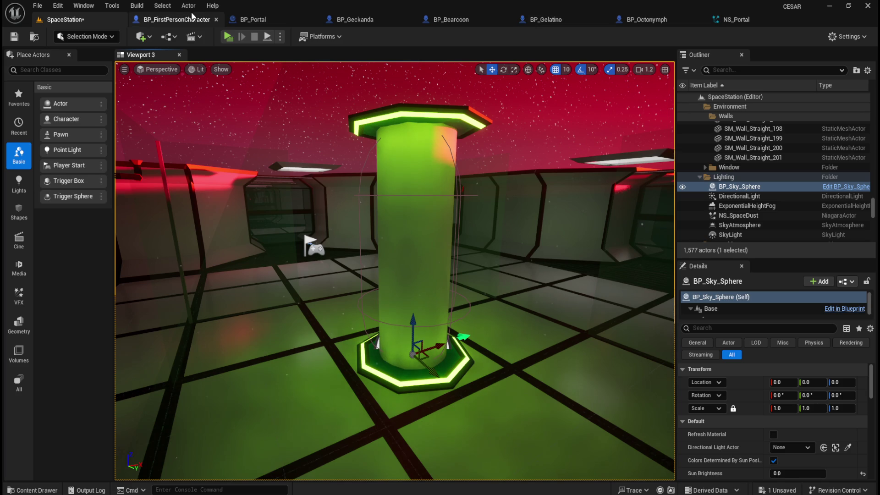
pyautogui.click(253, 19)
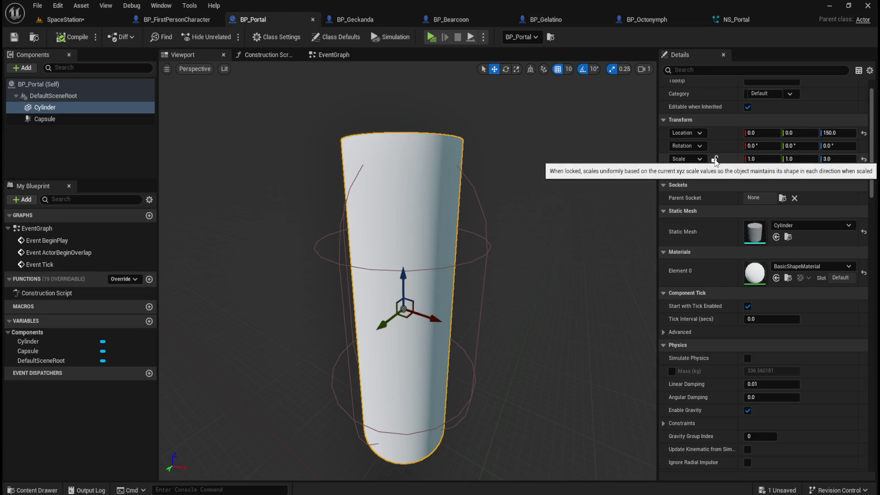
pyautogui.moveTo(802, 159)
pyautogui.mouseDown()
pyautogui.moveTo(825, 159)
pyautogui.moveTo(796, 163)
pyautogui.mouseUp()
pyautogui.hotkey('ctrl', 'z')
pyautogui.press('f')
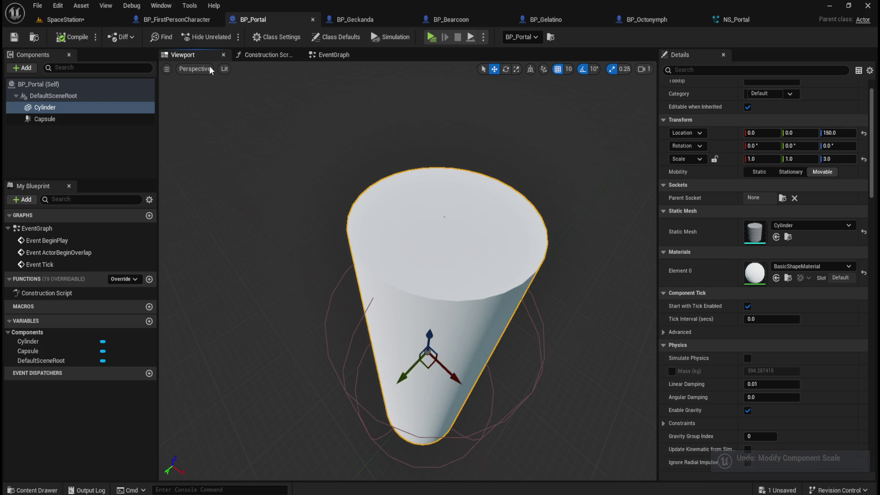
pyautogui.click(194, 69)
# Switch to Top view and widen the cylinder to Scale X and Y 1.5, previewing it in the level
pyautogui.click(209, 105)
pyautogui.scroll(5, 443, 264)
pyautogui.scroll(-1, 444, 284)
pyautogui.moveTo(770, 159); pyautogui.dragTo(800, 159)
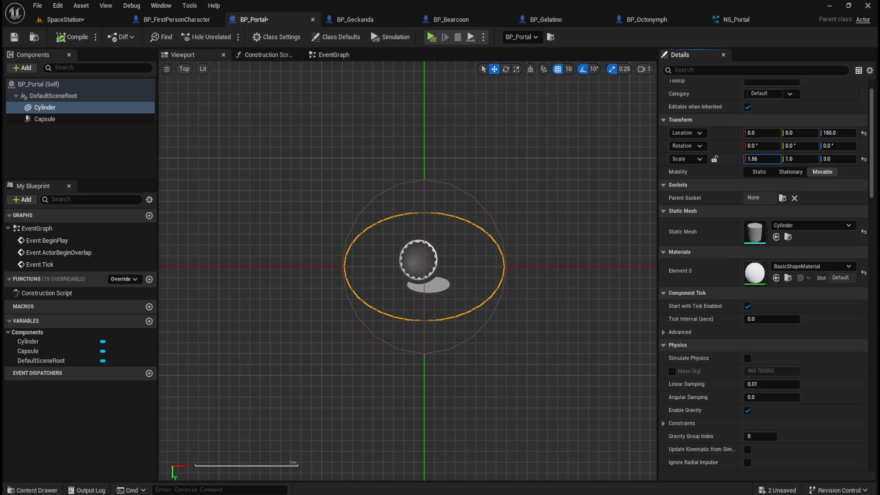
pyautogui.write('1')
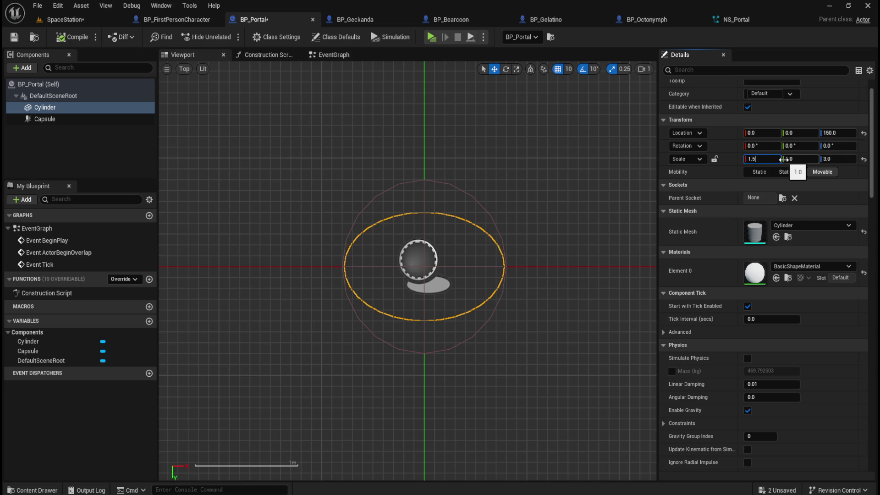
pyautogui.press('Tab')
pyautogui.press('Return')
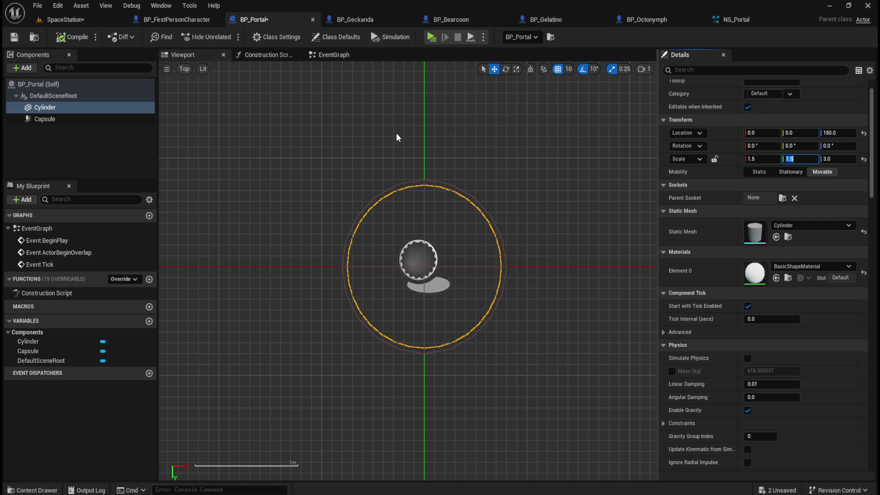
pyautogui.click(64, 19)
pyautogui.scroll(3, 470, 313)
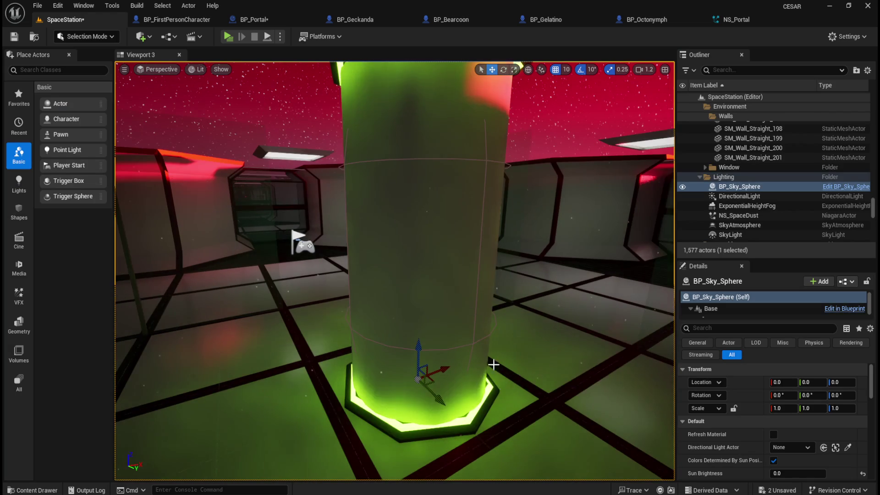
pyautogui.scroll(-3, 501, 268)
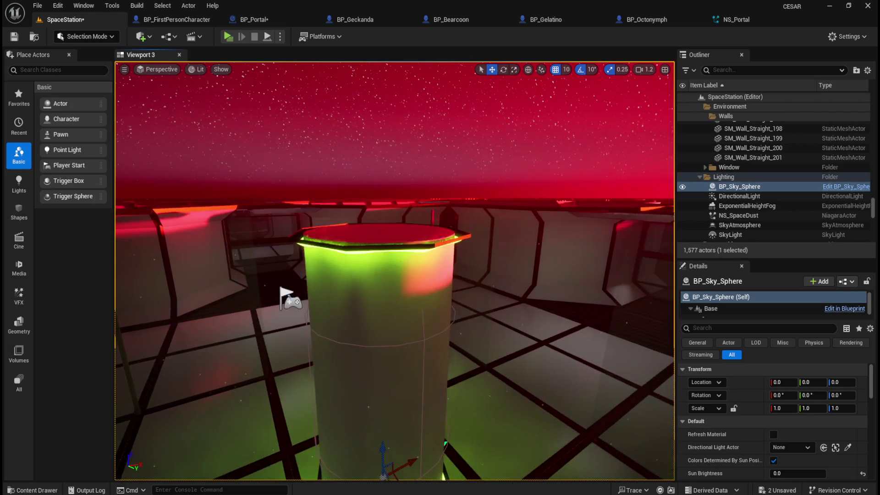
pyautogui.scroll(4, 501, 268)
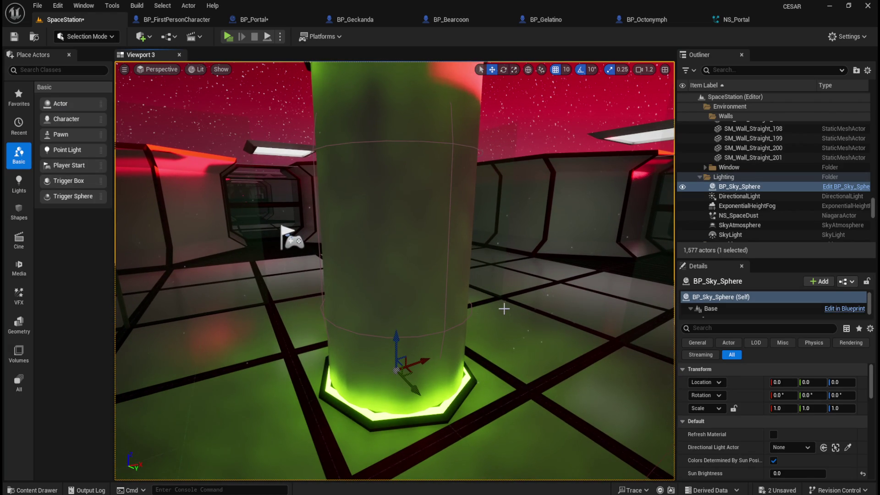
pyautogui.scroll(-3, 479, 329)
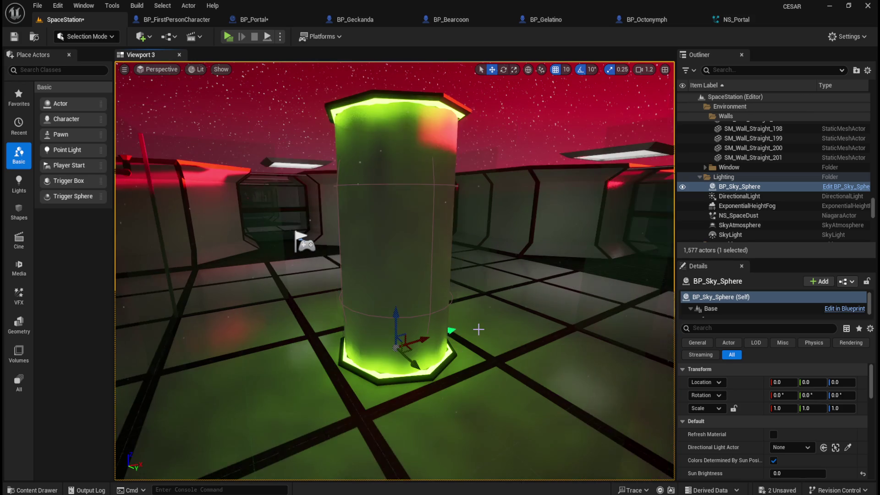
pyautogui.scroll(3, 370, 403)
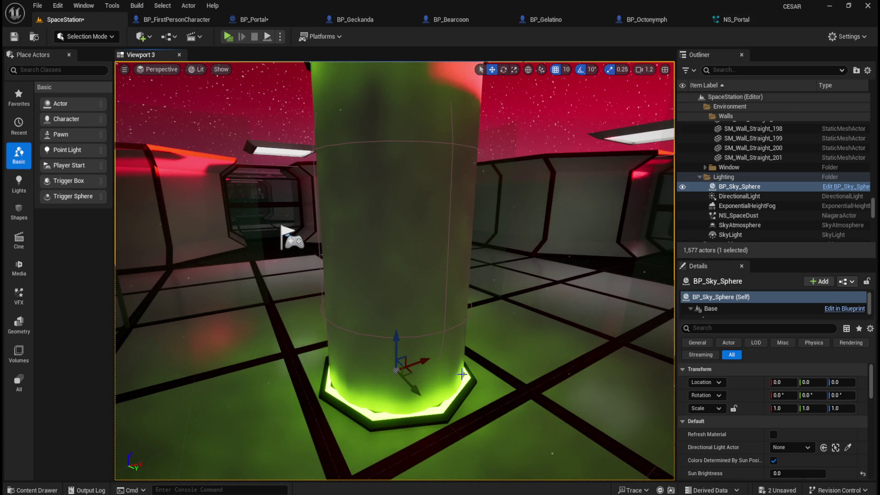
# Reduce the cylinder's Scale X and Y to 1.4 and orbit the thinner pillar in the level
pyautogui.click(254, 19)
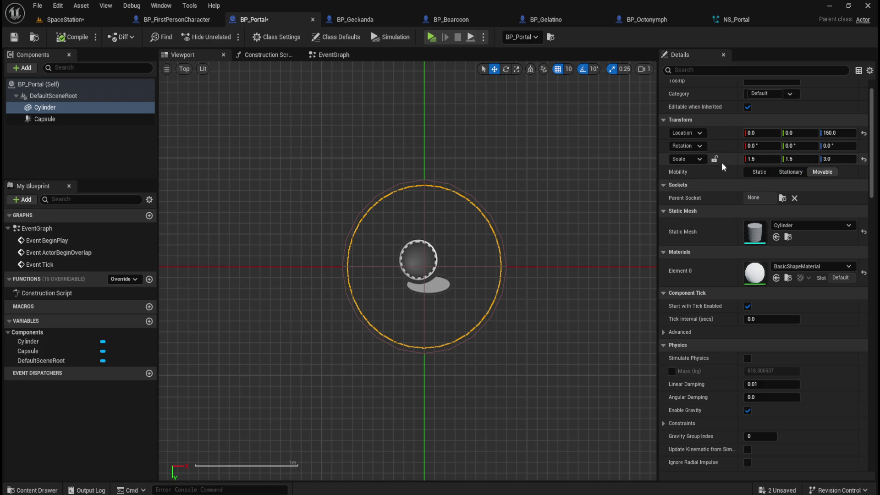
pyautogui.press('Tab')
pyautogui.write('41')
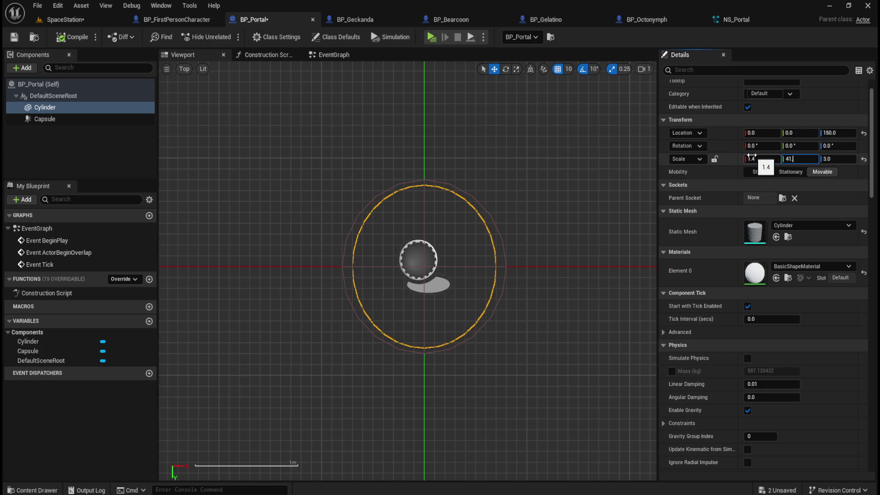
pyautogui.write('.4')
pyautogui.press('Return')
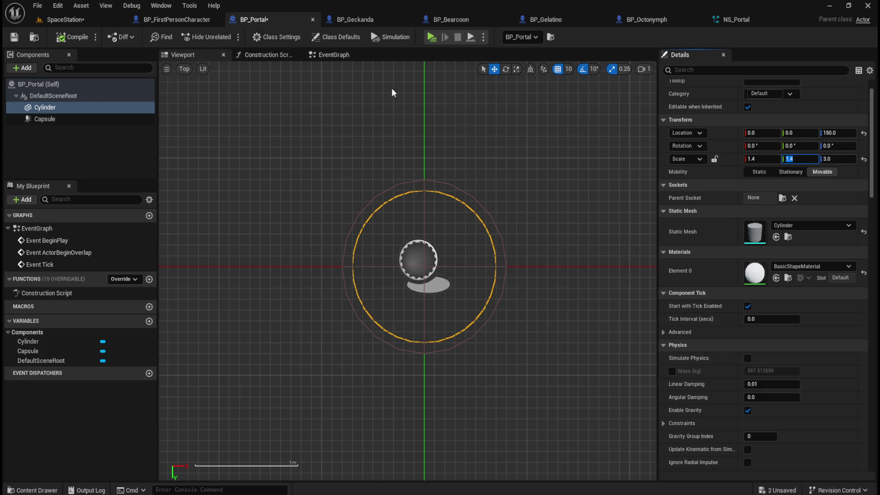
pyautogui.click(78, 25)
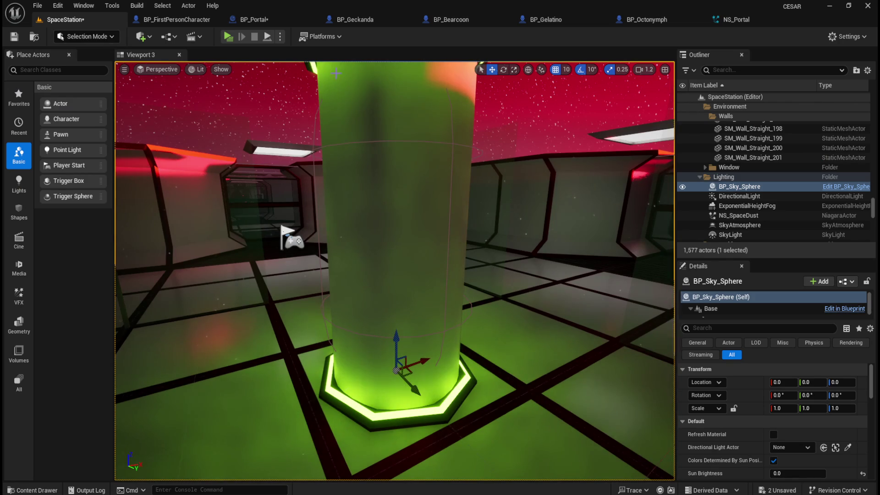
pyautogui.moveTo(454, 316); pyautogui.dragTo(486, 316)
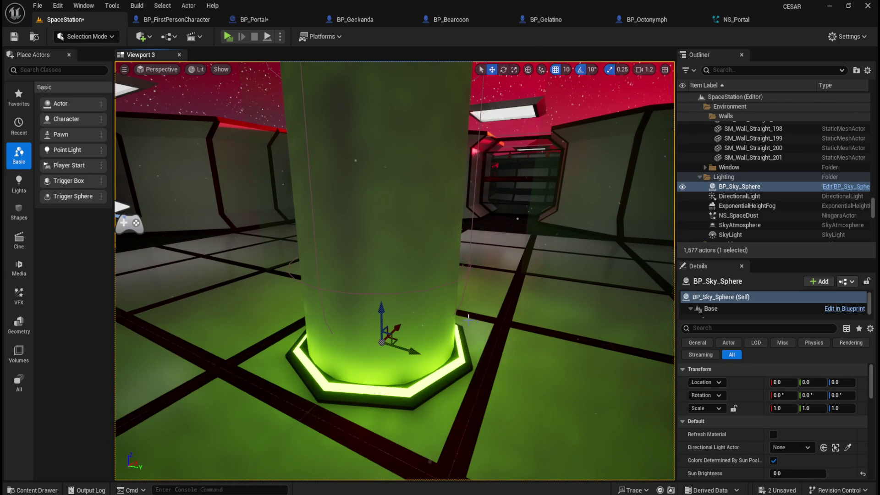
# Set Scale X and Y to 1.3 and inspect the resized pillar from several angles in the level
pyautogui.click(254, 19)
pyautogui.click(764, 159)
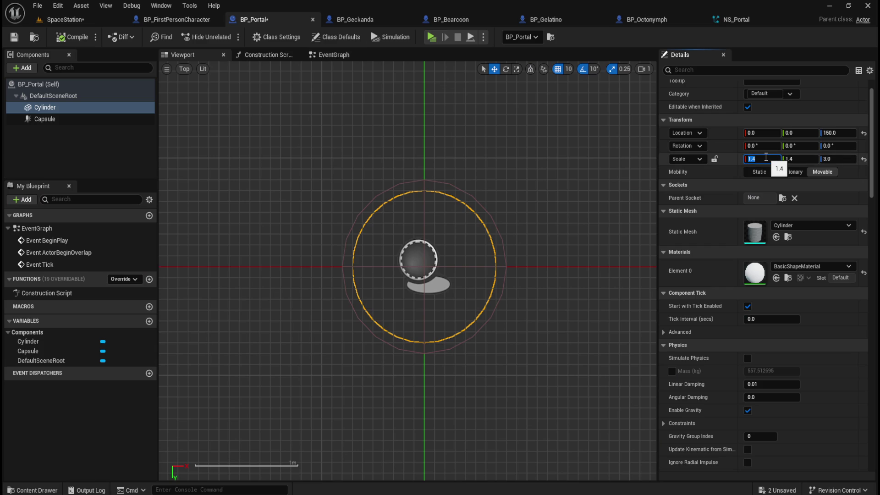
pyautogui.write('1.3')
pyautogui.press('Tab')
pyautogui.write('1.3')
pyautogui.press('Return')
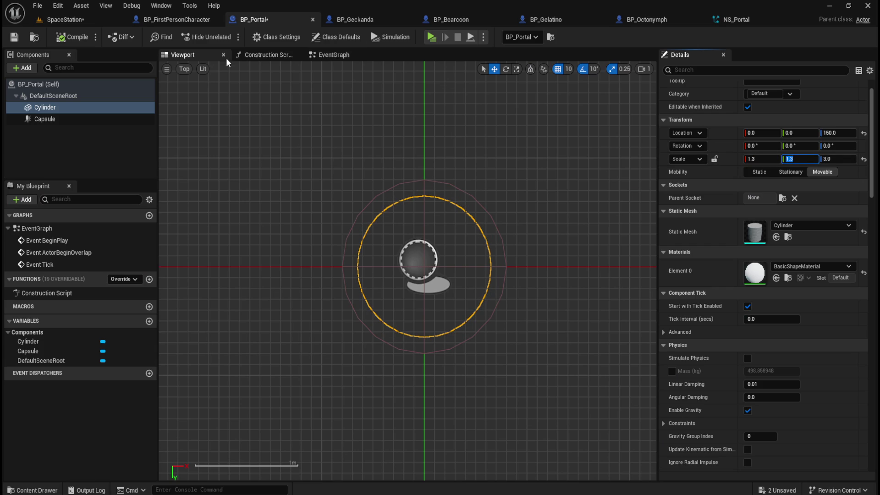
pyautogui.click(68, 19)
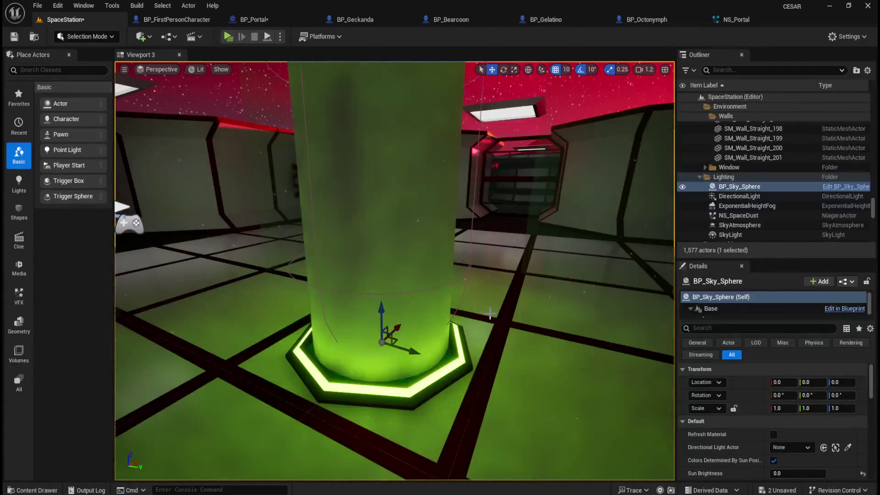
pyautogui.scroll(5, 443, 357)
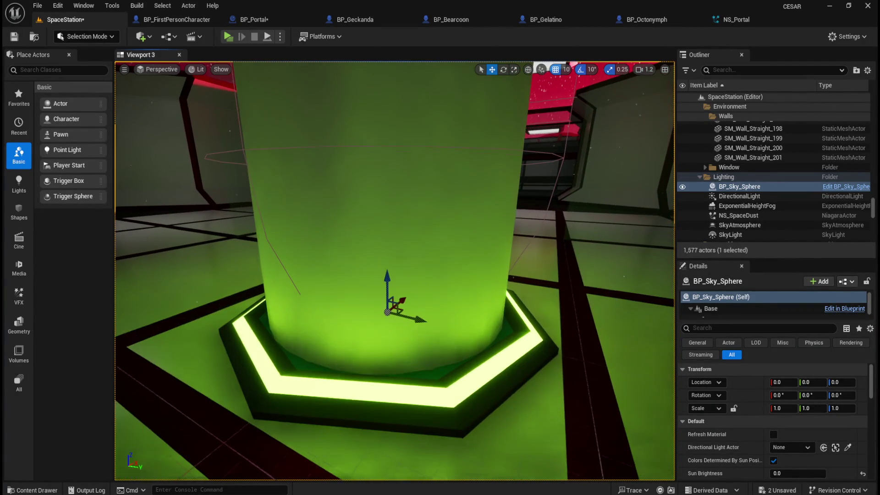
pyautogui.moveTo(443, 357)
pyautogui.mouseDown()
pyautogui.moveTo(422, 348)
pyautogui.moveTo(440, 340)
pyautogui.moveTo(474, 344)
pyautogui.moveTo(475, 353)
pyautogui.moveTo(476, 298)
pyautogui.moveTo(457, 284)
pyautogui.moveTo(402, 299)
pyautogui.mouseUp()
pyautogui.scroll(2, 475, 328)
pyautogui.scroll(-3, 456, 286)
pyautogui.scroll(-3, 402, 299)
pyautogui.scroll(4, 416, 295)
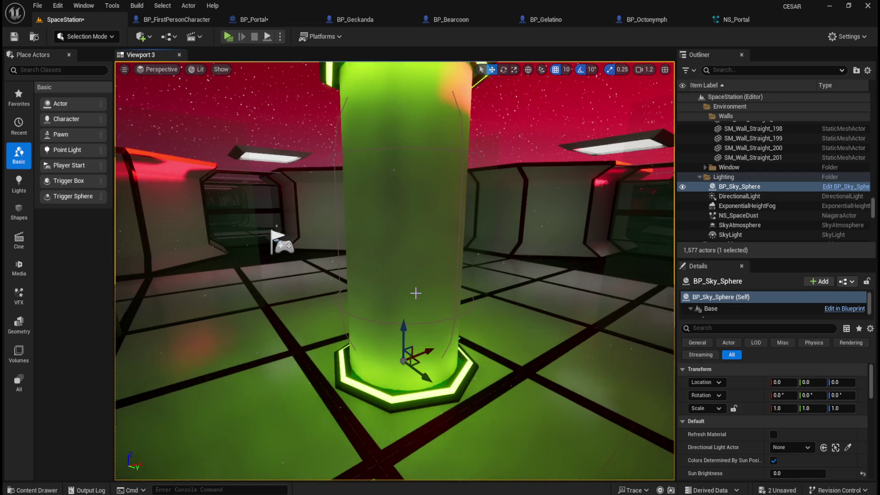
pyautogui.click(269, 19)
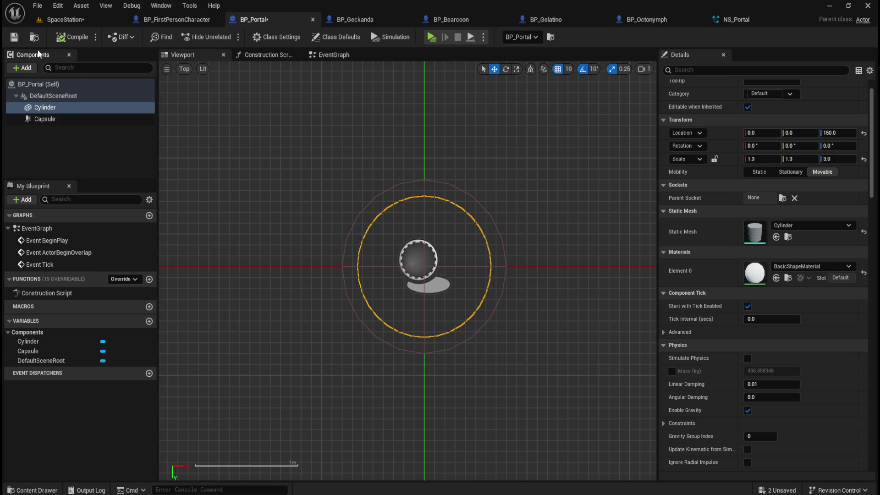
# Save All, then run a standalone play session (Alt+P) around the widened pillar and exit with Esc
pyautogui.click(72, 23)
pyautogui.click(37, 5)
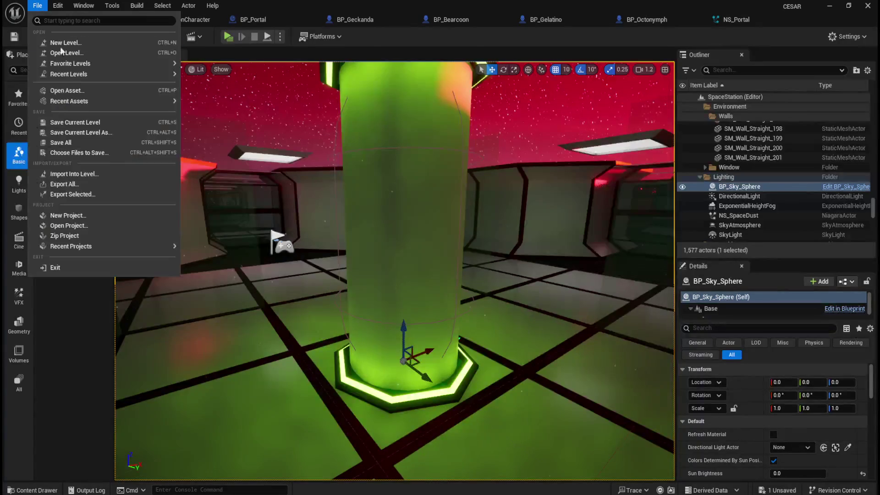
pyautogui.click(66, 143)
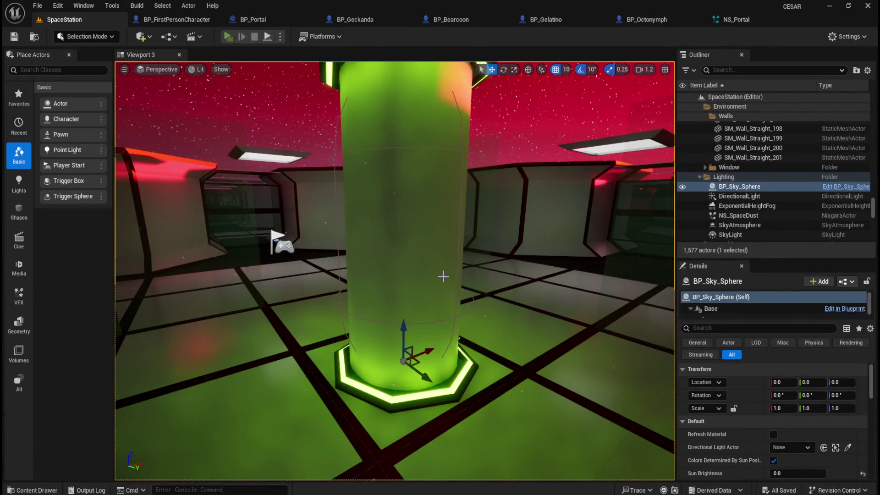
pyautogui.hotkey('alt', 'p')
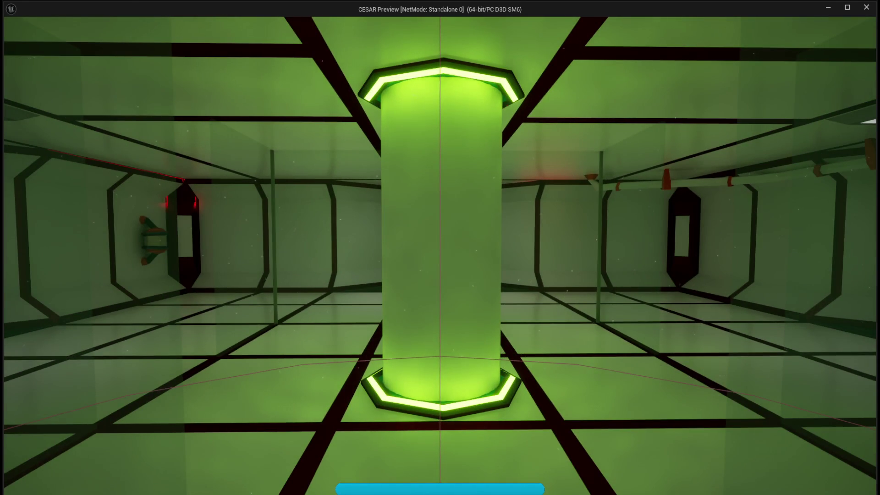
pyautogui.press('Escape')
pyautogui.click(285, 19)
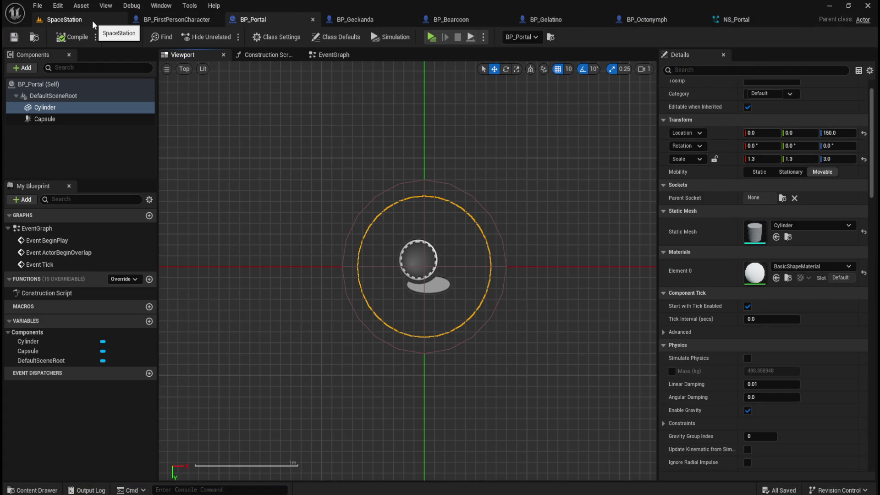
# Glance over the M_Fog material graph in the other editor window, panning it to the right
pyautogui.click(118, 20)
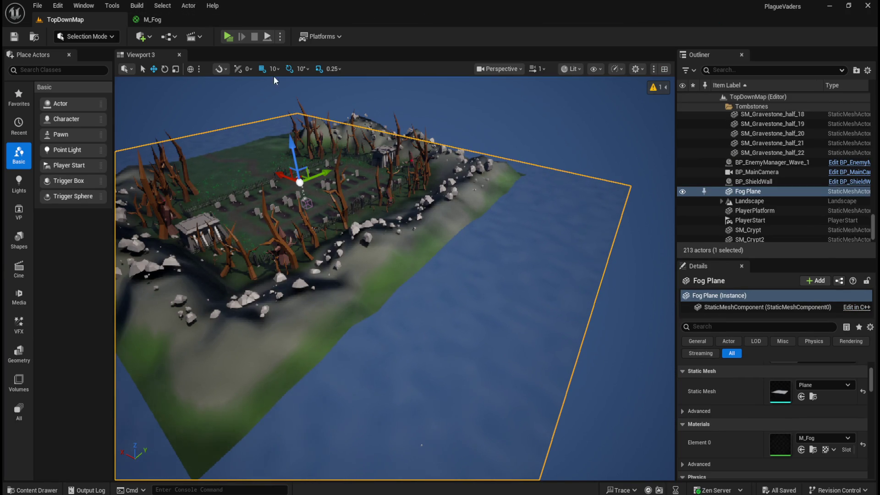
pyautogui.click(171, 17)
pyautogui.scroll(-1, 545, 277)
pyautogui.moveTo(529, 281)
pyautogui.mouseDown()
pyautogui.moveTo(540, 288)
pyautogui.moveTo(572, 275)
pyautogui.mouseUp()
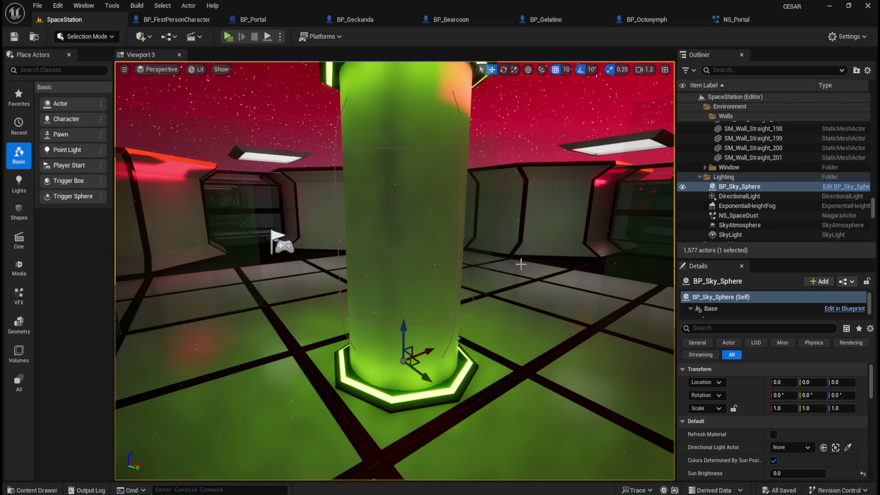
# Close the NS_Portal editor and force-delete the NS_Portal asset from the VFX folder
pyautogui.hotkey('ctrl', 'space')
pyautogui.click(742, 19)
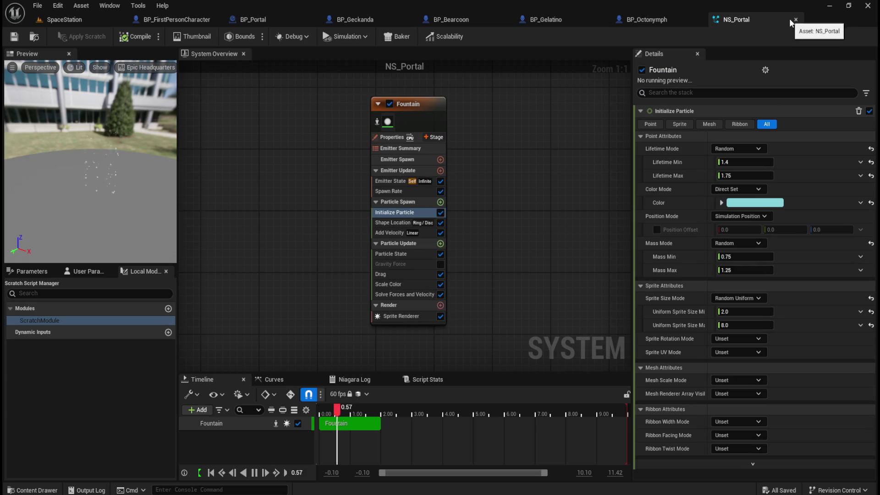
pyautogui.click(796, 16)
pyautogui.hotkey('ctrl', 'space')
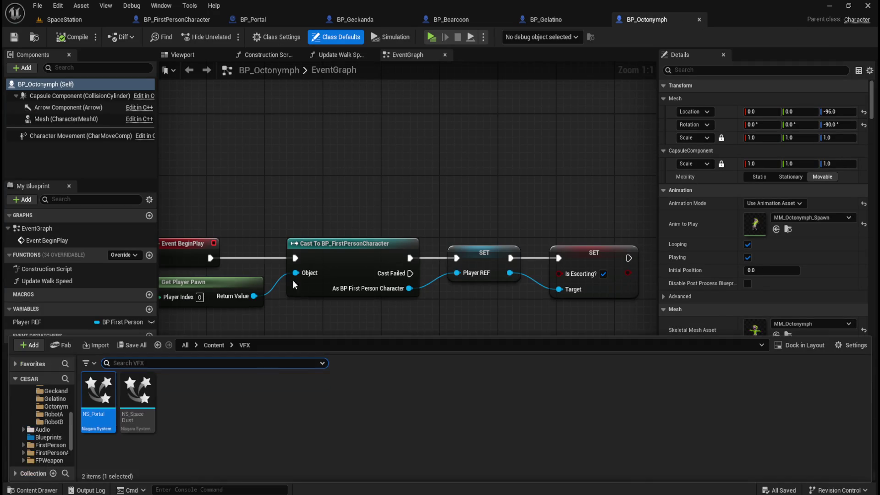
pyautogui.click(98, 416)
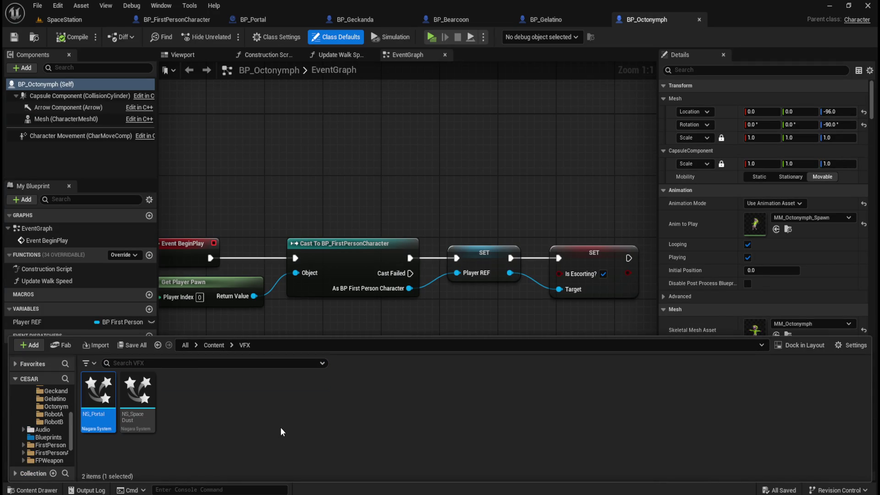
pyautogui.press('Delete')
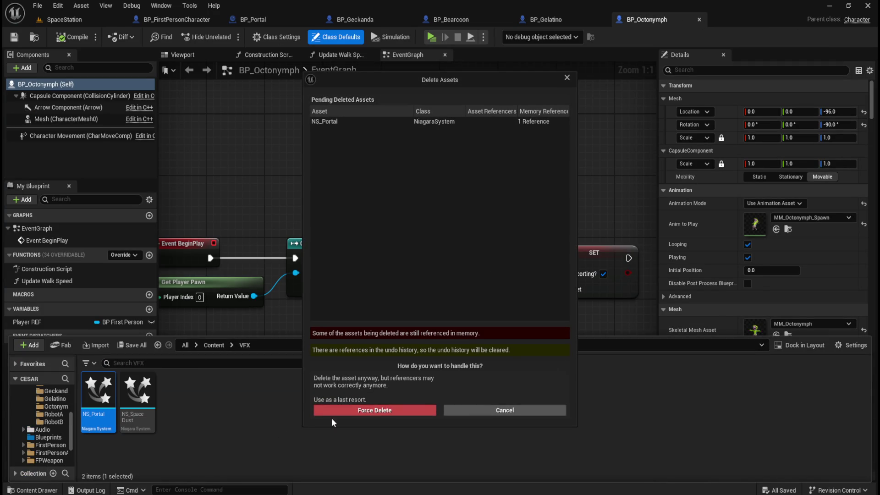
pyautogui.click(389, 411)
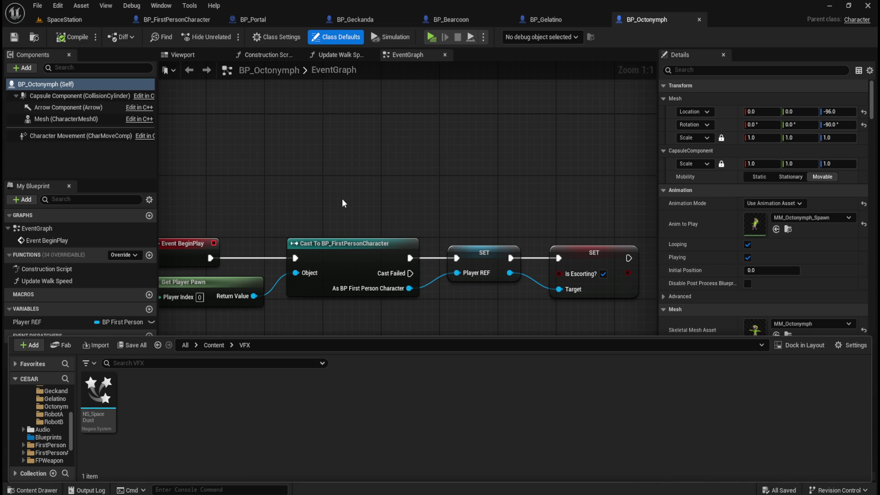
# Hide the Content Drawer and re-centre the BP_Octonymph event graph nodes
pyautogui.click(342, 199)
pyautogui.moveTo(322, 176); pyautogui.dragTo(338, 171)
pyautogui.scroll(-1, 344, 173)
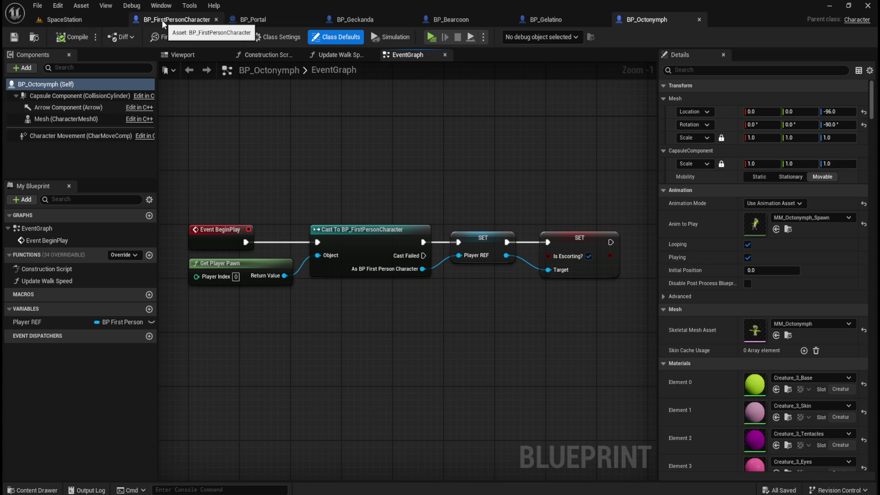
pyautogui.click(269, 18)
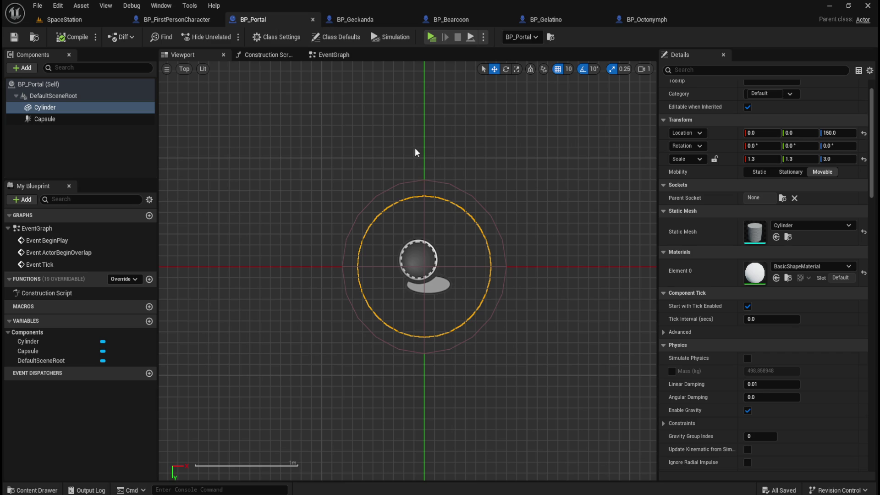
# Switch the BP_Portal viewport to Perspective and frame the cylinder
pyautogui.click(184, 73)
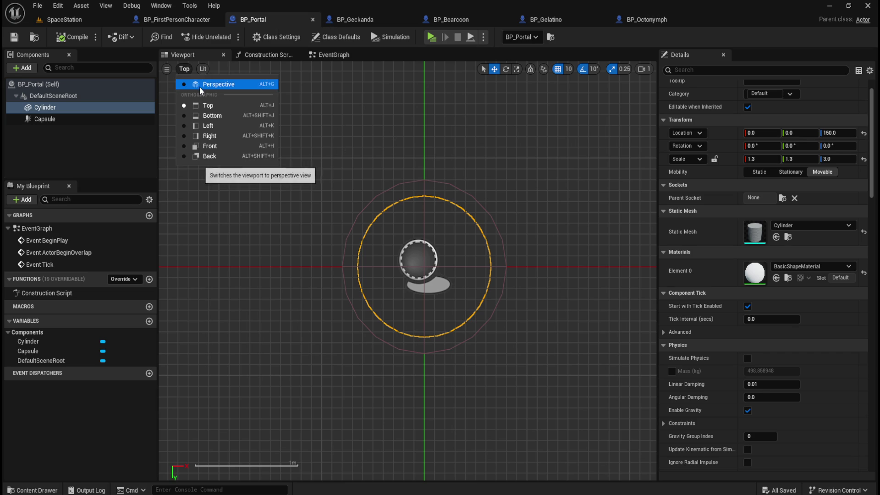
pyautogui.click(199, 86)
pyautogui.scroll(-2, 468, 267)
pyautogui.press('f')
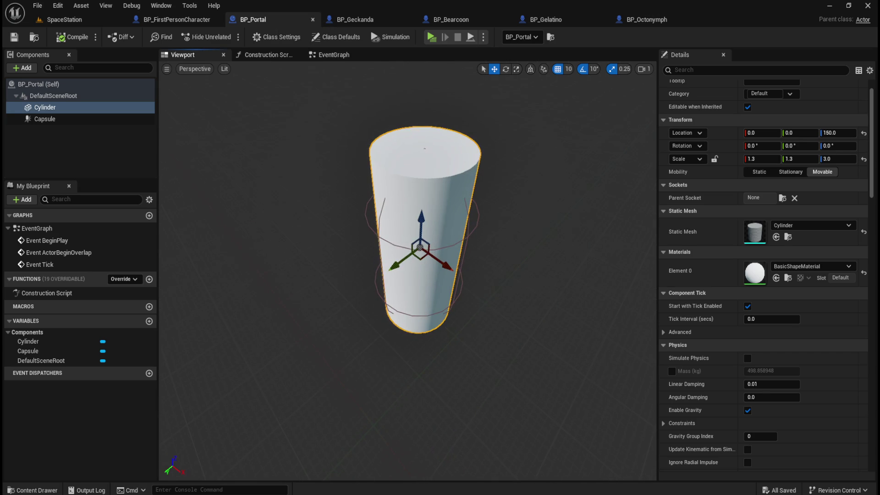
# Create a new material named M_Portal in the Content/Material folder
pyautogui.hotkey('ctrl', 'space')
pyautogui.click(217, 344)
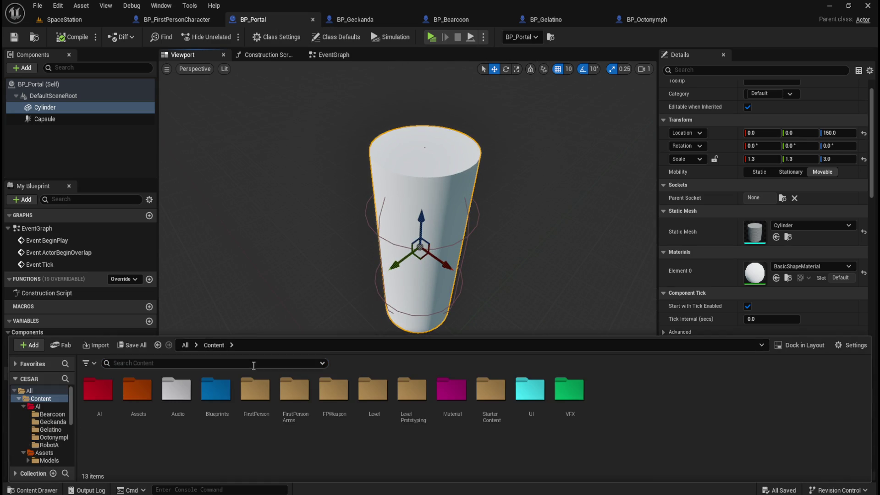
pyautogui.doubleClick(451, 397)
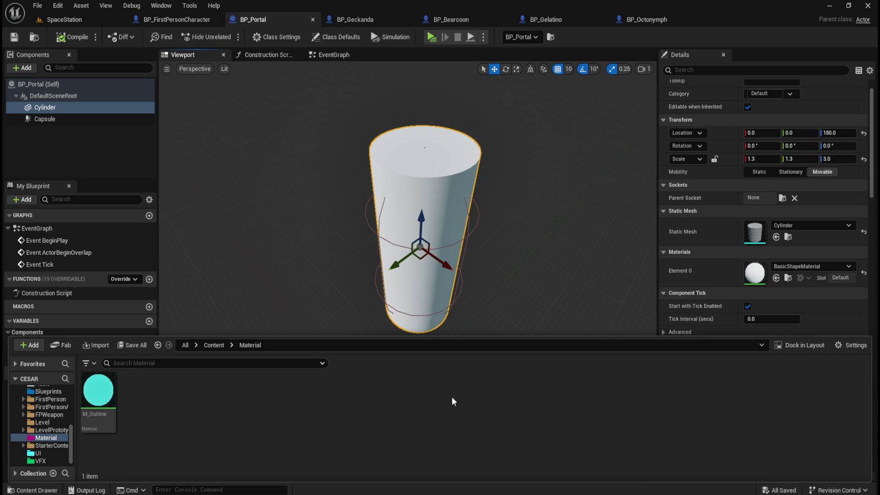
pyautogui.rightClick(232, 422)
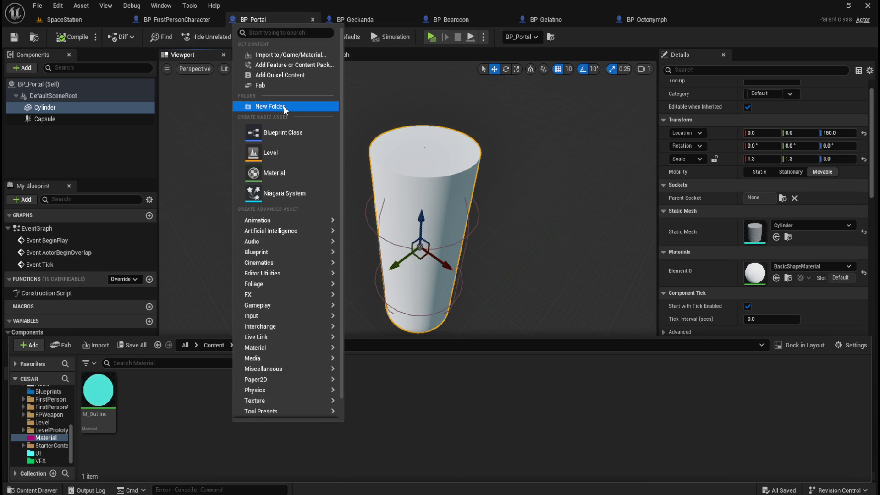
pyautogui.moveTo(295, 320)
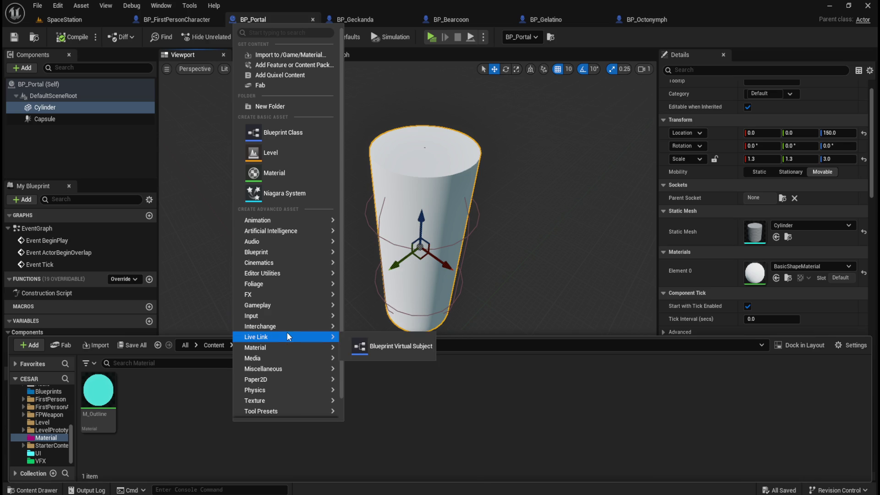
pyautogui.moveTo(284, 348)
pyautogui.click(378, 358)
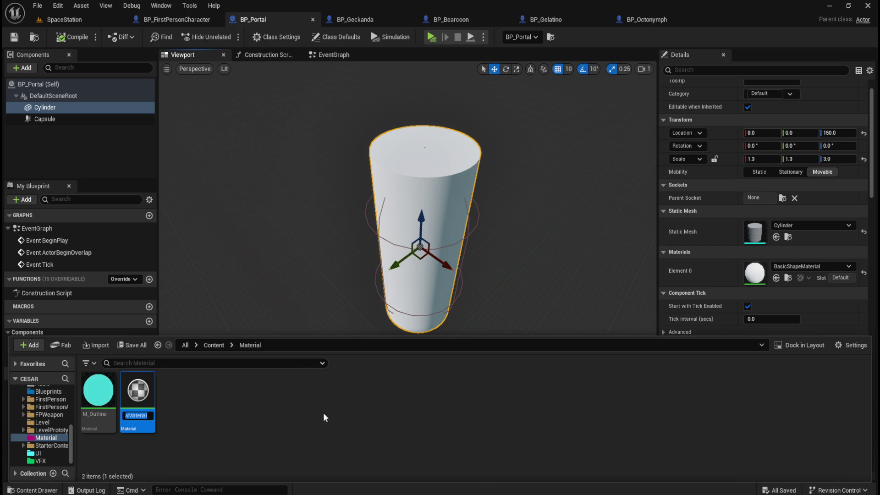
pyautogui.write('M_Porta')
pyautogui.write('l')
pyautogui.press('Return')
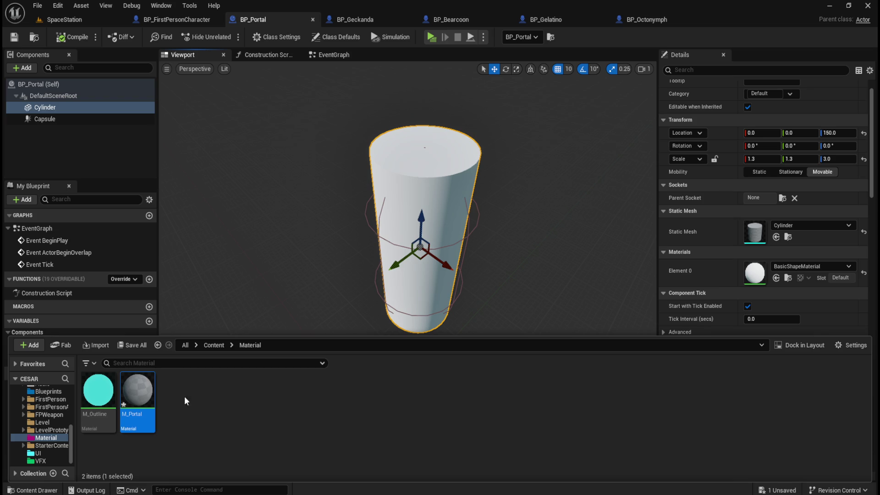
# Open M_Portal and set its Blend Mode to Translucent and Shading Model to Unlit
pyautogui.doubleClick(137, 394)
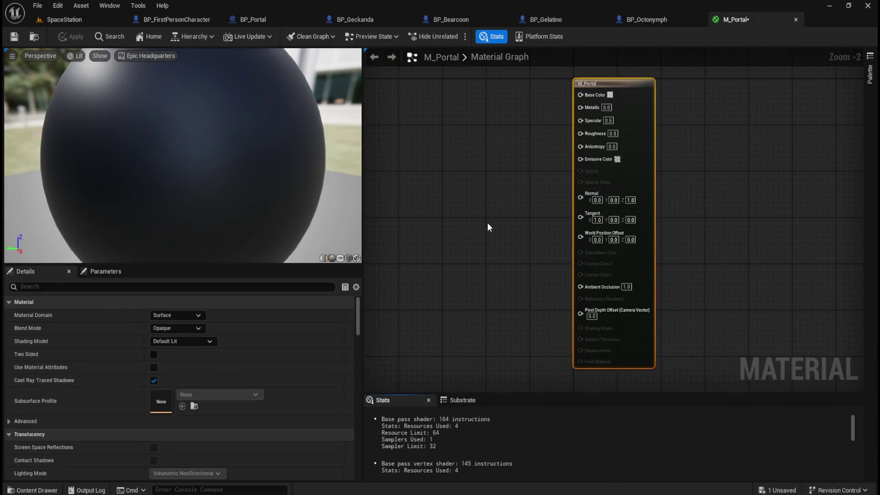
pyautogui.scroll(-1, 482, 222)
pyautogui.scroll(-1, 534, 255)
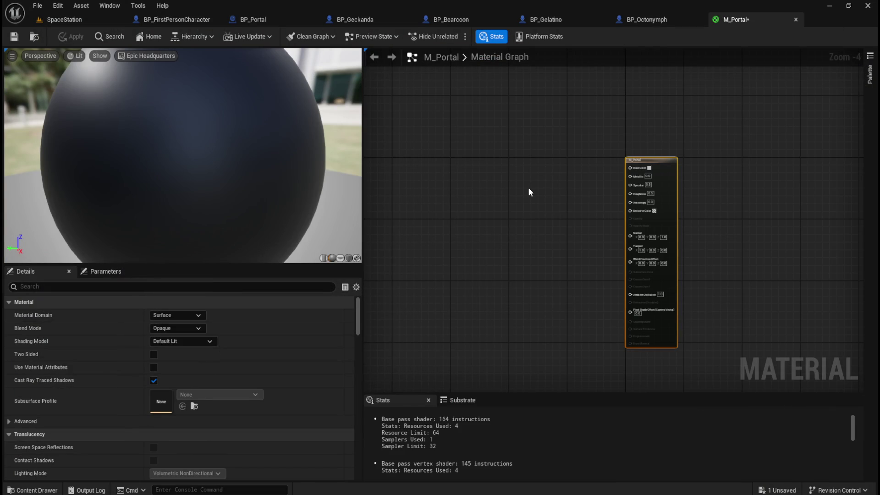
pyautogui.click(543, 191)
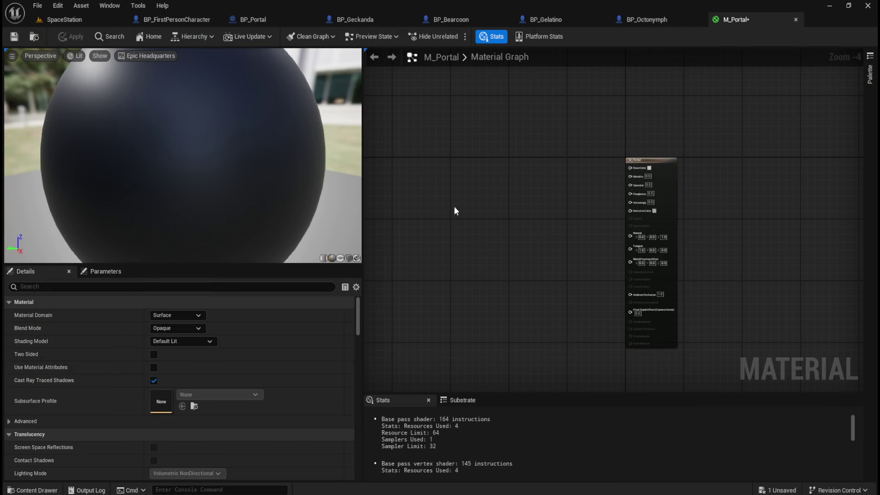
pyautogui.click(180, 326)
pyautogui.click(183, 359)
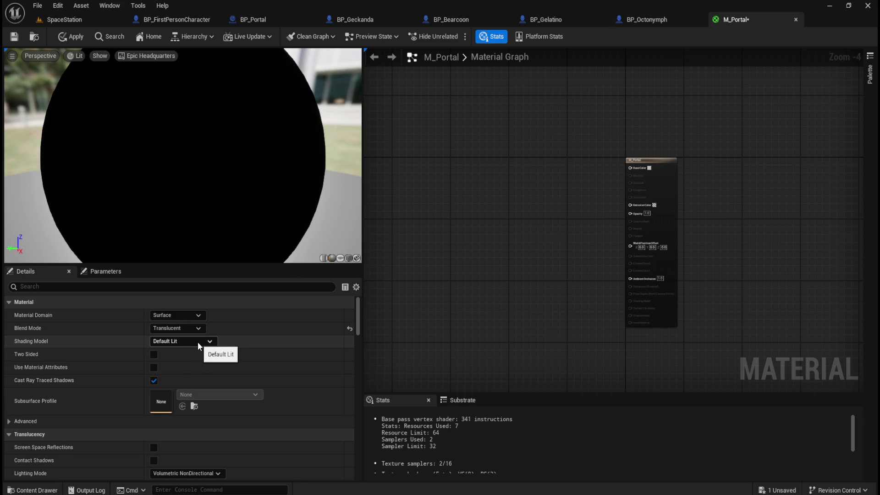
pyautogui.click(198, 345)
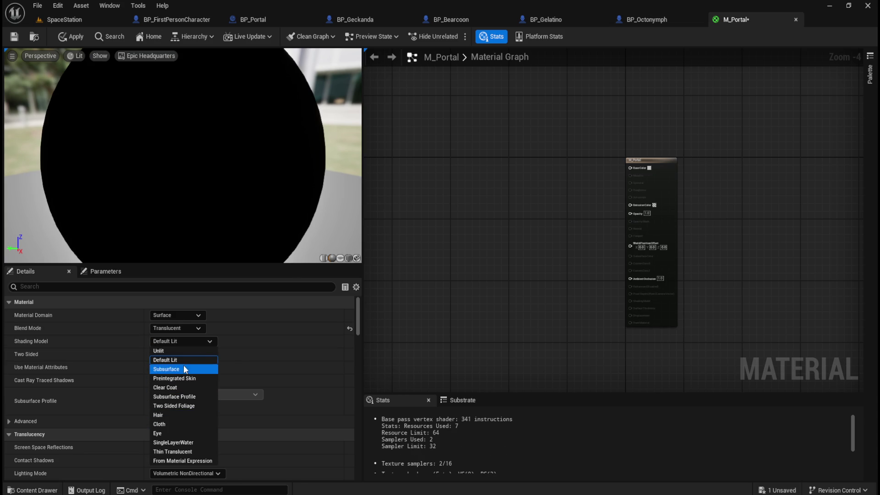
pyautogui.click(186, 352)
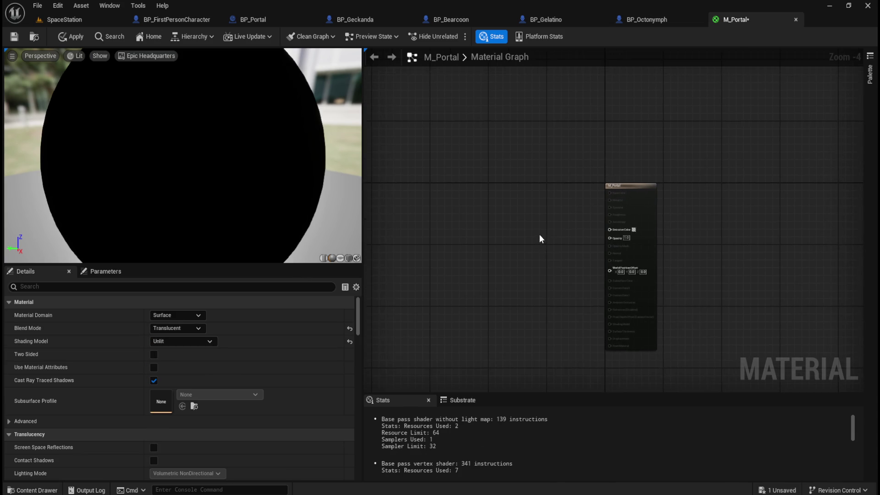
pyautogui.scroll(1, 562, 252)
pyautogui.rightClick(505, 226)
# Add a Panner node with Speed Y set to 0.03
pyautogui.write('panner')
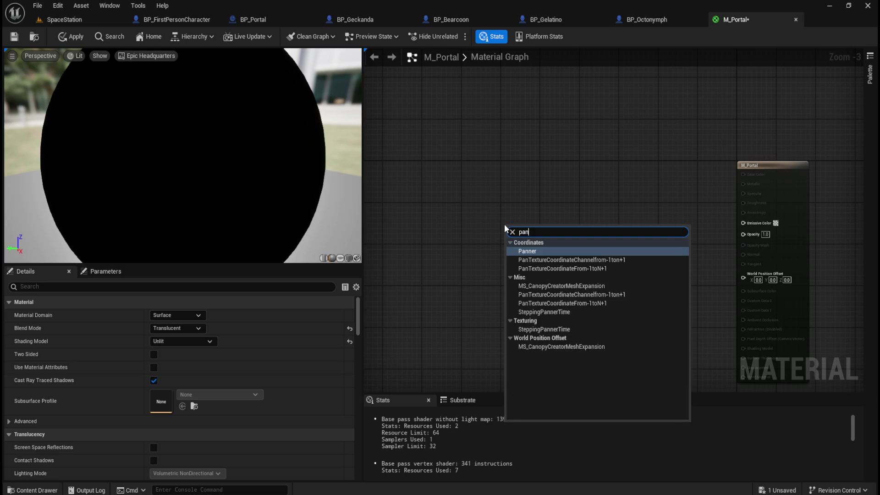
pyautogui.press('Return')
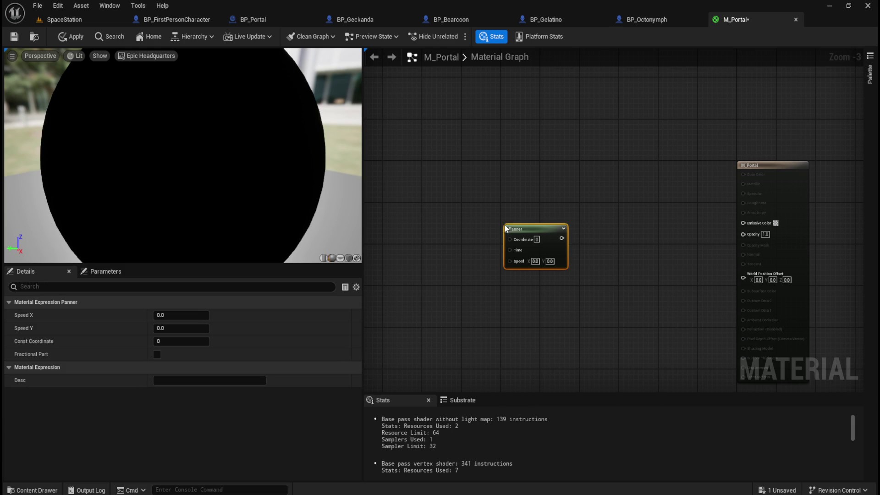
pyautogui.click(550, 261)
pyautogui.write('.03')
pyautogui.press('Return')
pyautogui.moveTo(549, 229); pyautogui.dragTo(486, 230)
pyautogui.click(566, 236)
# Add a Texture Sample node and wire the Panner output into its UVs
pyautogui.rightClick(565, 236)
pyautogui.write('tex')
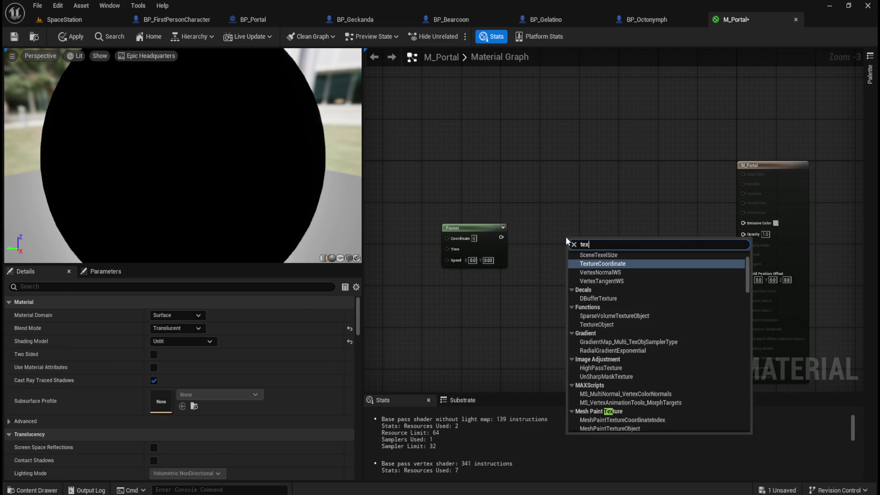
pyautogui.write('ture sample')
pyautogui.press('Return')
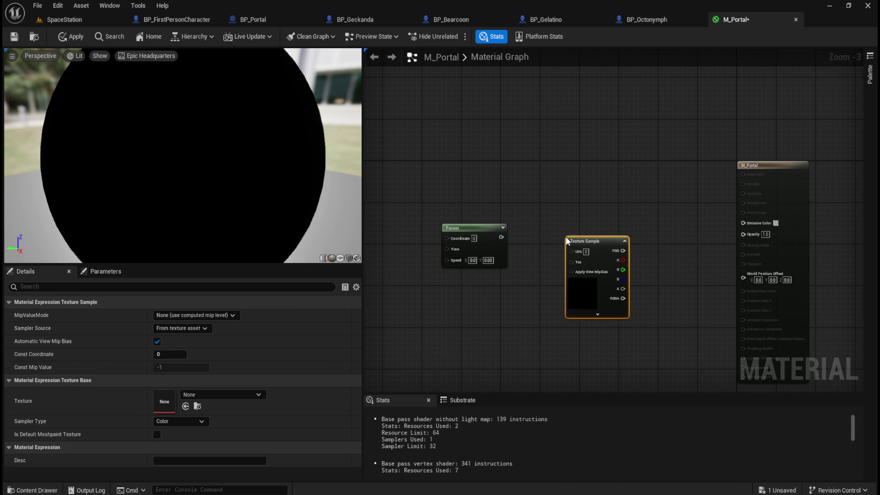
pyautogui.scroll(2, 575, 266)
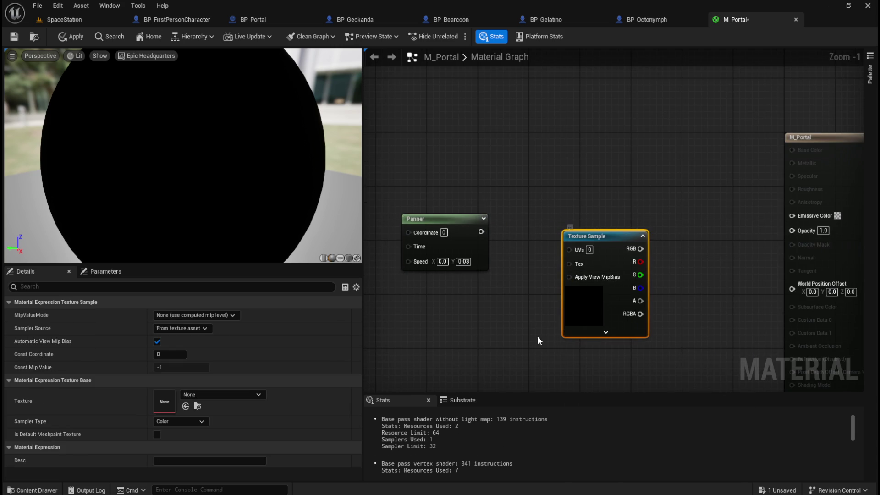
pyautogui.click(606, 332)
pyautogui.moveTo(641, 245); pyautogui.dragTo(621, 221)
pyautogui.moveTo(467, 189)
pyautogui.mouseDown()
pyautogui.moveTo(525, 175)
pyautogui.moveTo(535, 182)
pyautogui.mouseUp()
pyautogui.moveTo(429, 136); pyautogui.dragTo(584, 197)
pyautogui.press('q')
pyautogui.click(599, 133)
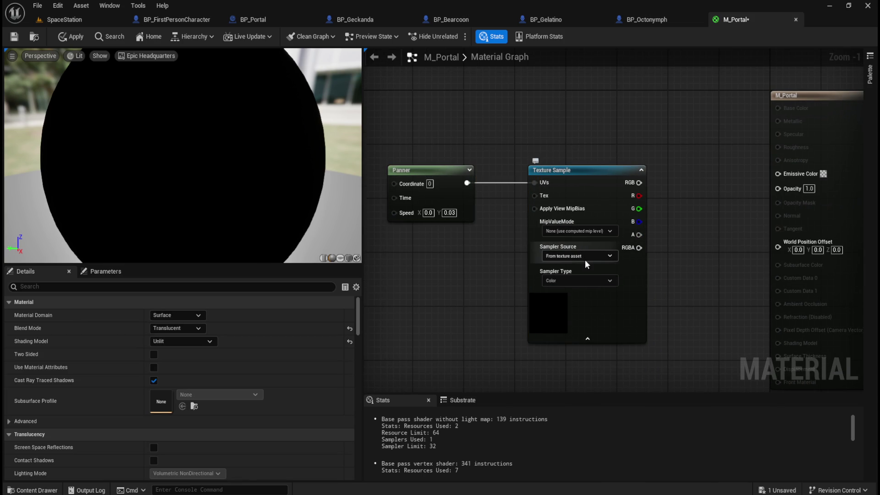
# Set the Texture Sample's sampler type to Linear Grayscale and move it beside the Panner
pyautogui.click(595, 282)
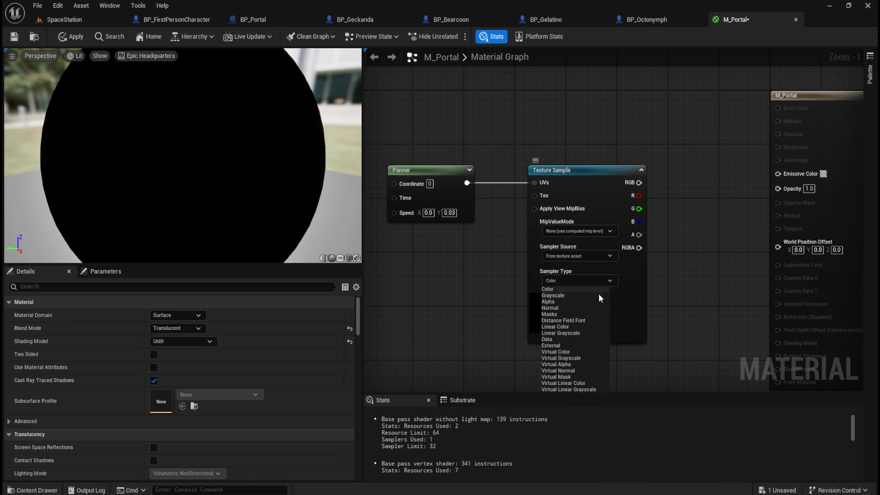
pyautogui.click(573, 332)
pyautogui.moveTo(686, 266)
pyautogui.mouseDown()
pyautogui.moveTo(619, 264)
pyautogui.moveTo(627, 264)
pyautogui.moveTo(619, 256)
pyautogui.moveTo(648, 258)
pyautogui.moveTo(674, 279)
pyautogui.mouseUp()
pyautogui.click(592, 183)
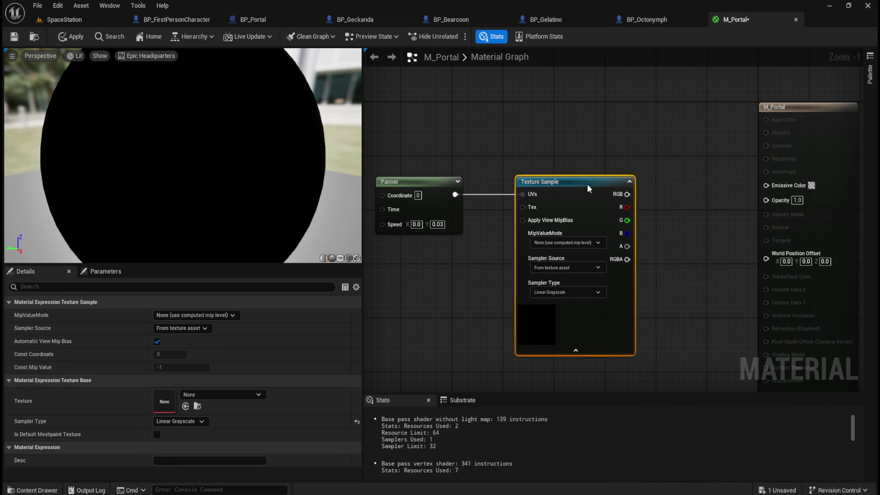
pyautogui.moveTo(592, 183); pyautogui.dragTo(561, 183)
pyautogui.click(573, 169)
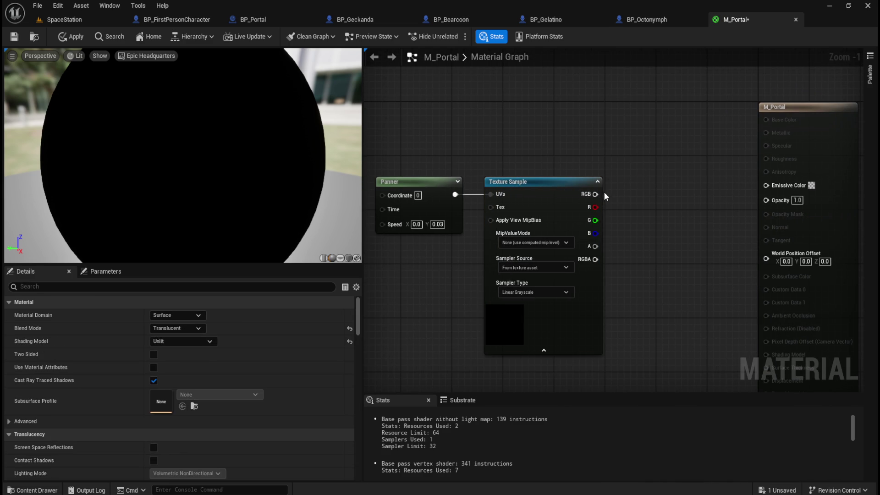
# Add a Multiply node from the Texture Sample RGB output with B set to 0.1
pyautogui.moveTo(596, 194); pyautogui.dragTo(627, 194)
pyautogui.write('multiply')
pyautogui.press('Return')
pyautogui.moveTo(704, 134)
pyautogui.mouseDown()
pyautogui.moveTo(481, 232)
pyautogui.moveTo(458, 229)
pyautogui.mouseUp()
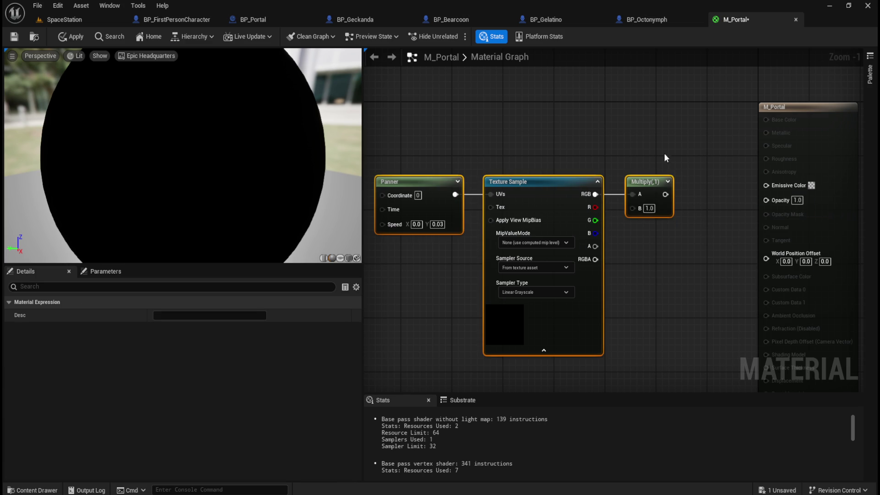
pyautogui.click(661, 172)
pyautogui.write('0.1')
pyautogui.press('Return')
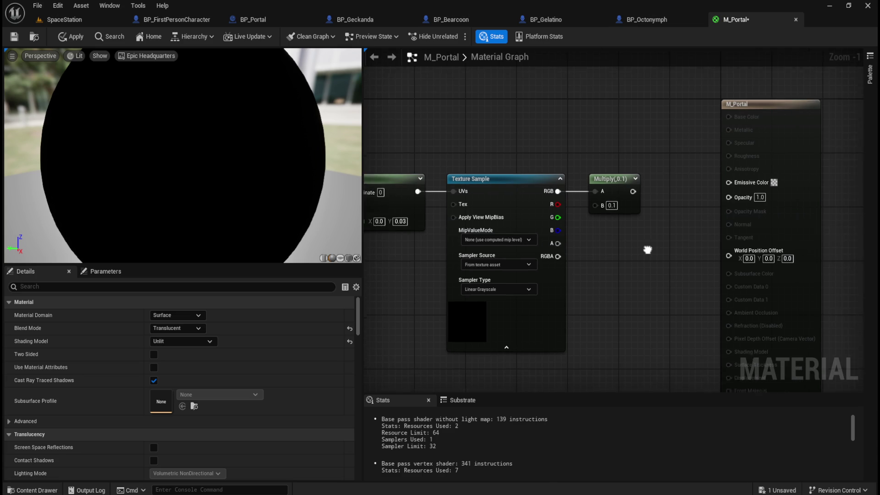
# Connect the Multiply output to Emissive Color, keeping the Texture Sample in place
pyautogui.moveTo(615, 190)
pyautogui.mouseDown()
pyautogui.moveTo(616, 199)
pyautogui.moveTo(711, 183)
pyautogui.mouseUp()
pyautogui.moveTo(580, 258); pyautogui.dragTo(655, 245)
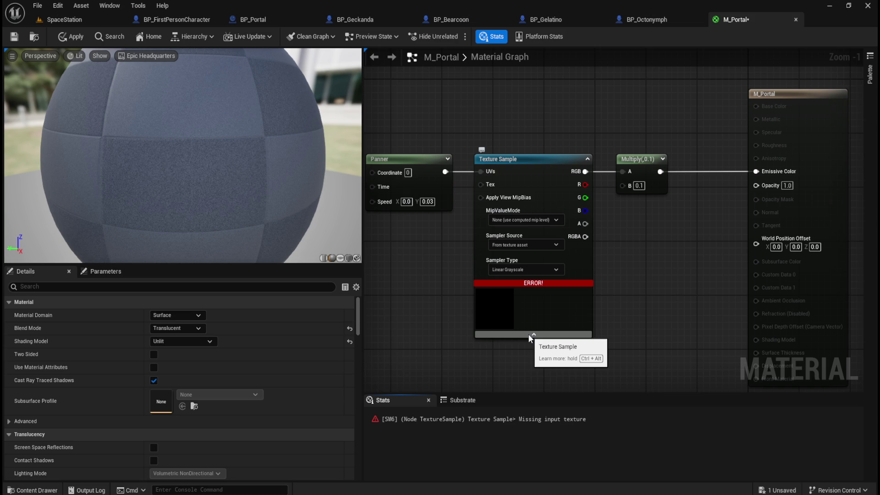
pyautogui.click(509, 309)
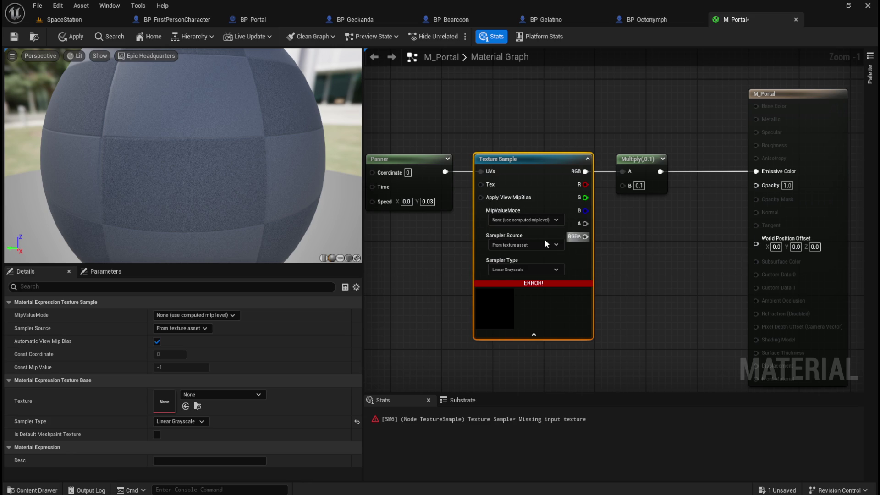
pyautogui.moveTo(508, 312); pyautogui.dragTo(527, 338)
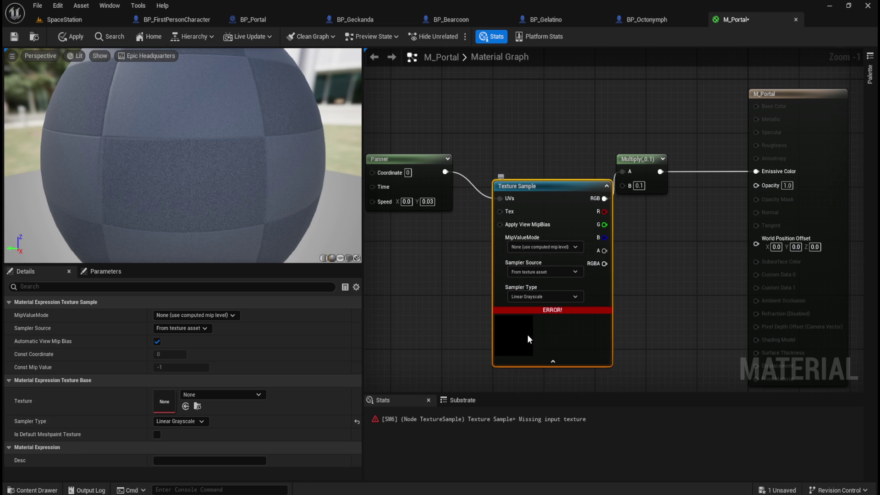
pyautogui.click(532, 139)
pyautogui.hotkey('ctrl', 'z')
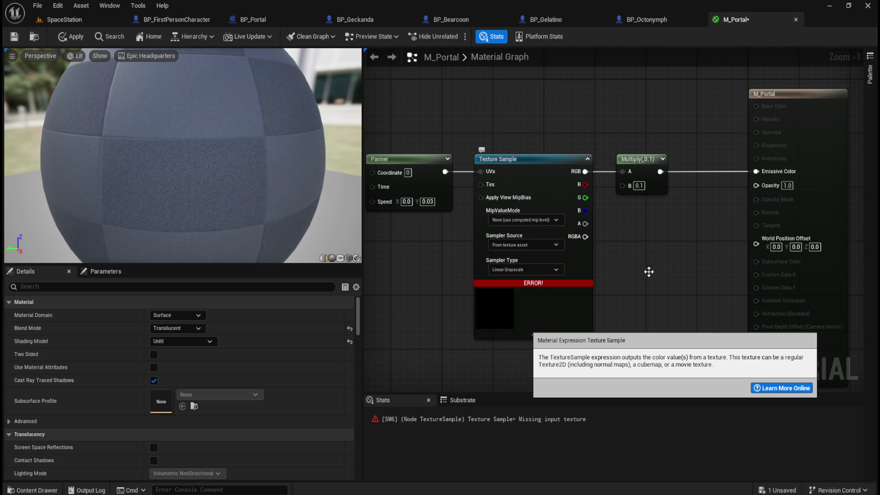
# Pan the material graph to recentre the Panner, Texture Sample and Multiply chain
pyautogui.moveTo(667, 266)
pyautogui.mouseDown()
pyautogui.moveTo(629, 291)
pyautogui.moveTo(642, 264)
pyautogui.moveTo(678, 251)
pyautogui.moveTo(665, 256)
pyautogui.moveTo(640, 235)
pyautogui.moveTo(664, 228)
pyautogui.mouseUp()
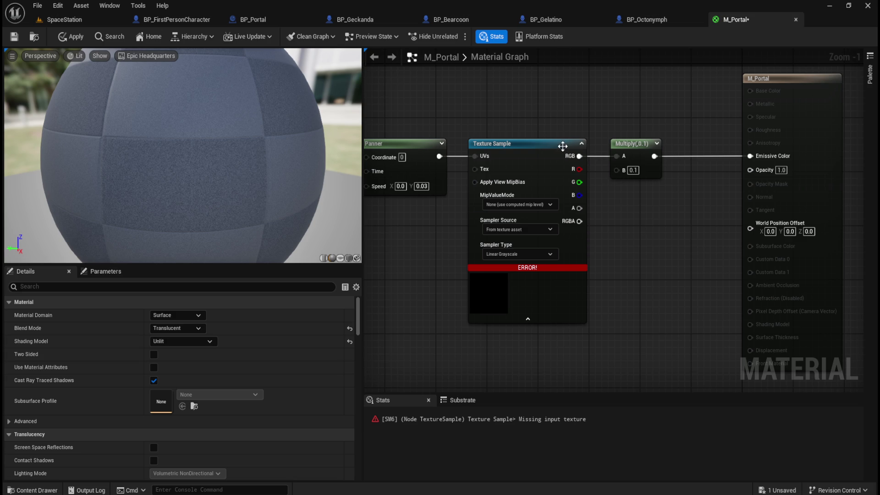
# Assign the engine texture Good64x64TilingNoiseHighFreq_Low to the Texture Sample
pyautogui.moveTo(564, 146); pyautogui.dragTo(430, 213)
pyautogui.click(242, 394)
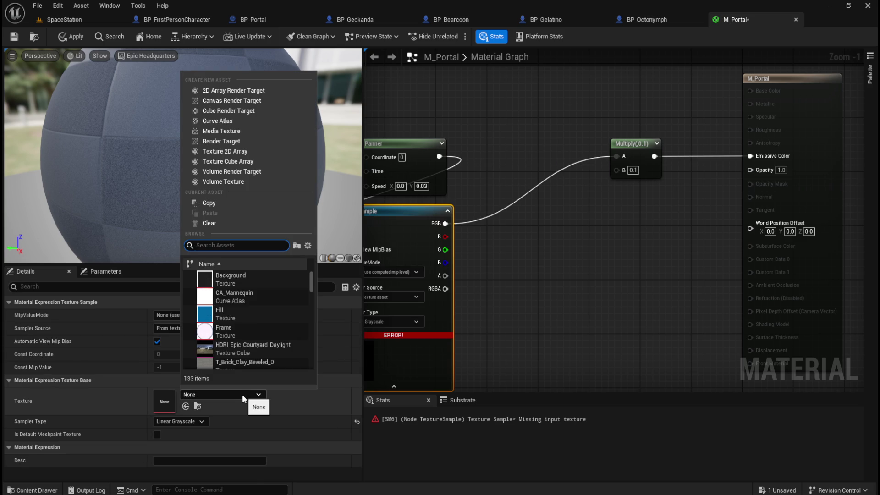
pyautogui.write('tili')
pyautogui.press('BackSpace')
pyautogui.press('BackSpace')
pyautogui.press('BackSpace')
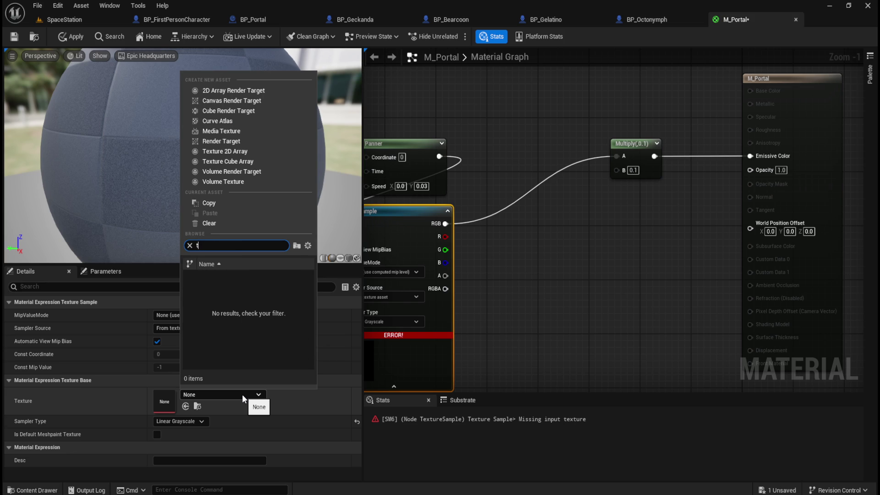
pyautogui.write('good')
pyautogui.click(308, 246)
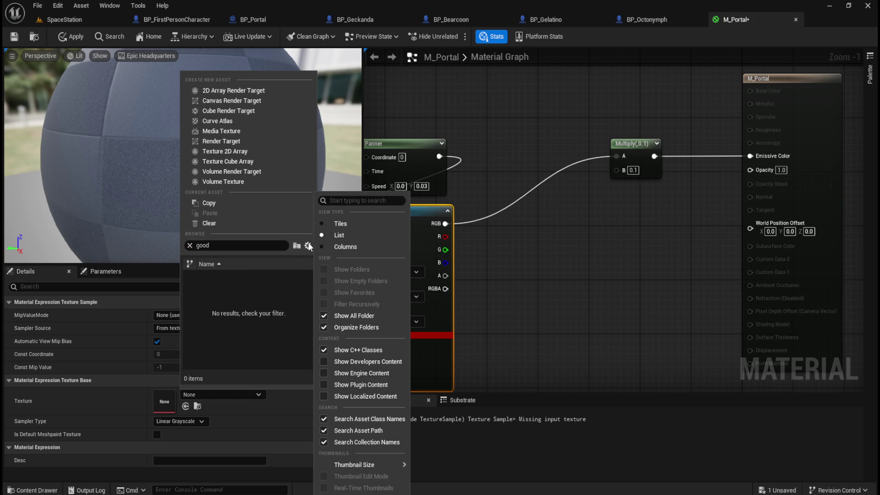
pyautogui.click(334, 377)
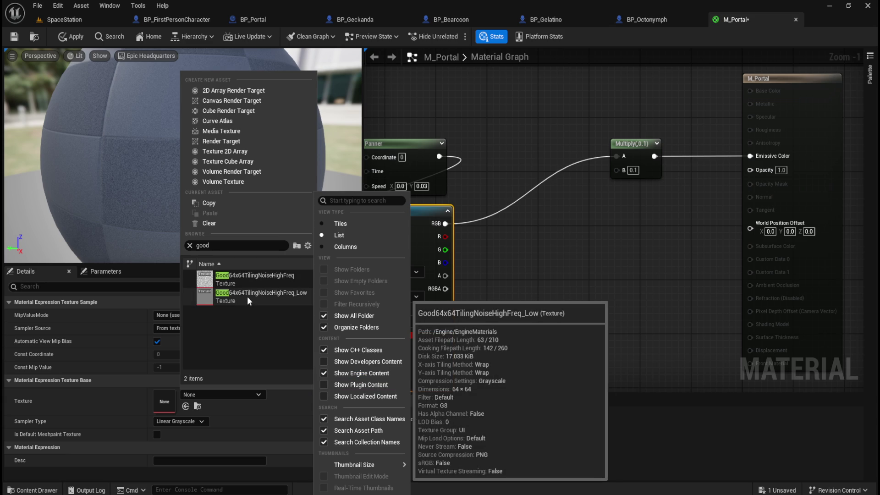
pyautogui.click(251, 296)
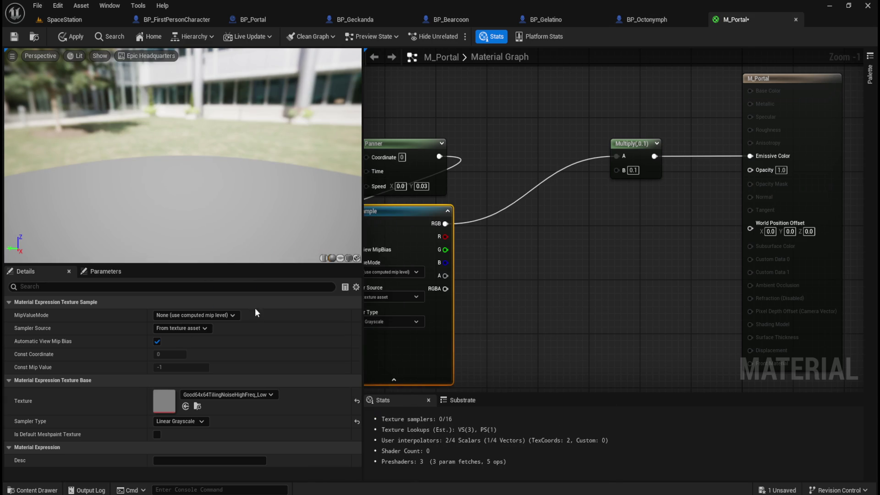
# Try Linear Color as the sampler type, then revert to Linear Grayscale
pyautogui.moveTo(527, 304)
pyautogui.mouseDown()
pyautogui.moveTo(612, 324)
pyautogui.moveTo(610, 260)
pyautogui.mouseUp()
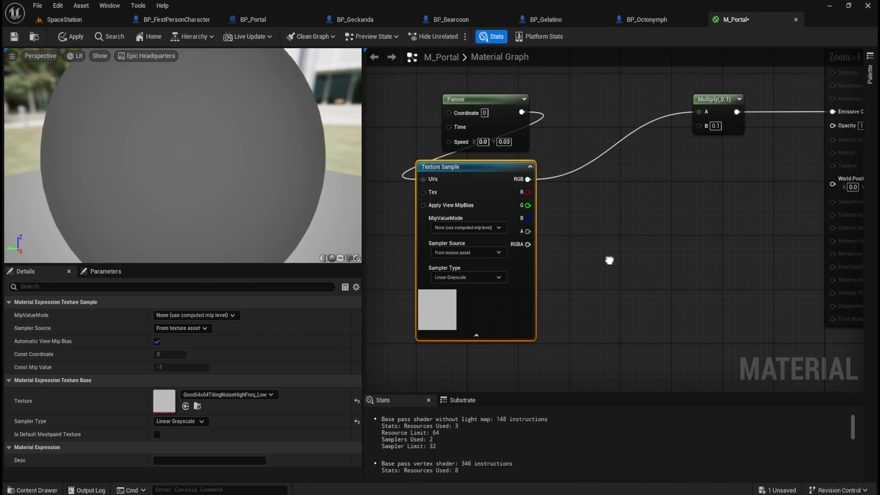
pyautogui.moveTo(674, 245); pyautogui.dragTo(576, 242)
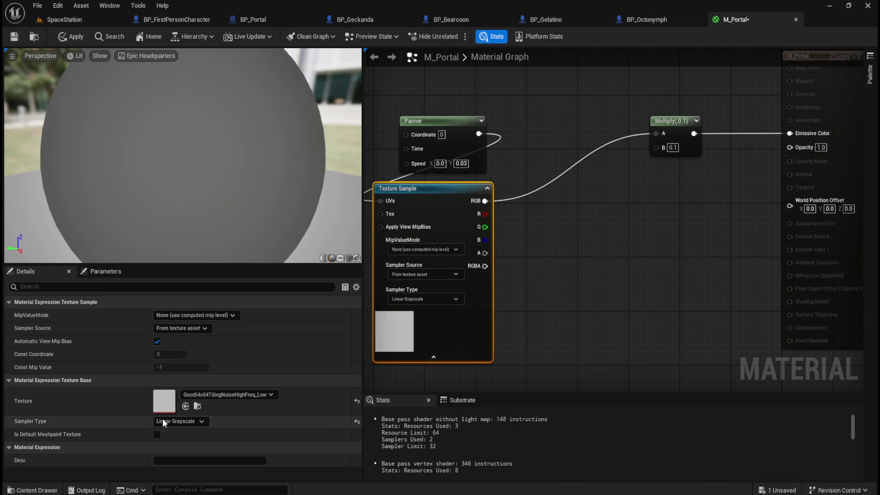
pyautogui.click(192, 421)
pyautogui.press('Up')
pyautogui.press('Return')
pyautogui.click(194, 422)
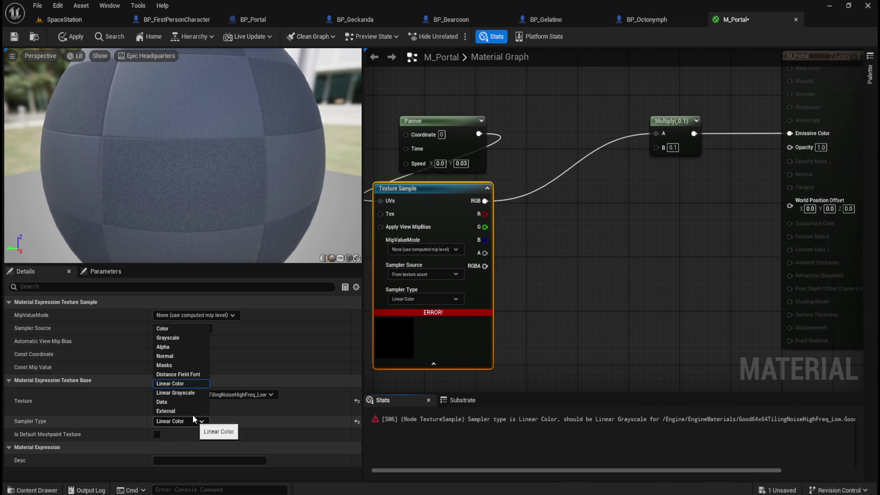
pyautogui.click(189, 394)
# Swap the Texture Sample's texture to Good64x64TilingNoiseHighFreq
pyautogui.click(230, 395)
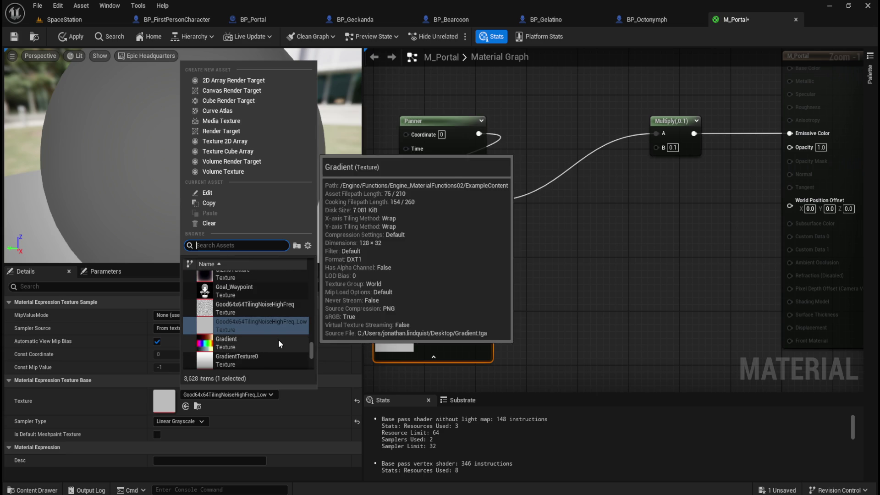
pyautogui.moveTo(261, 308)
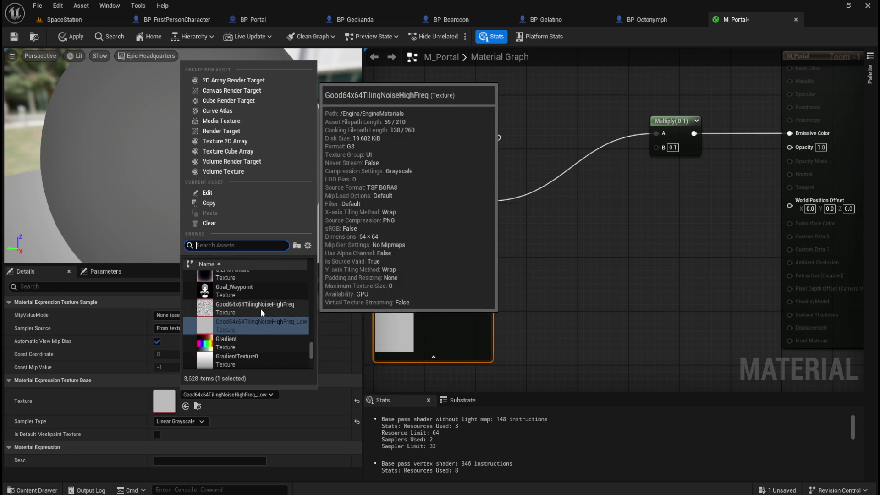
pyautogui.click(262, 313)
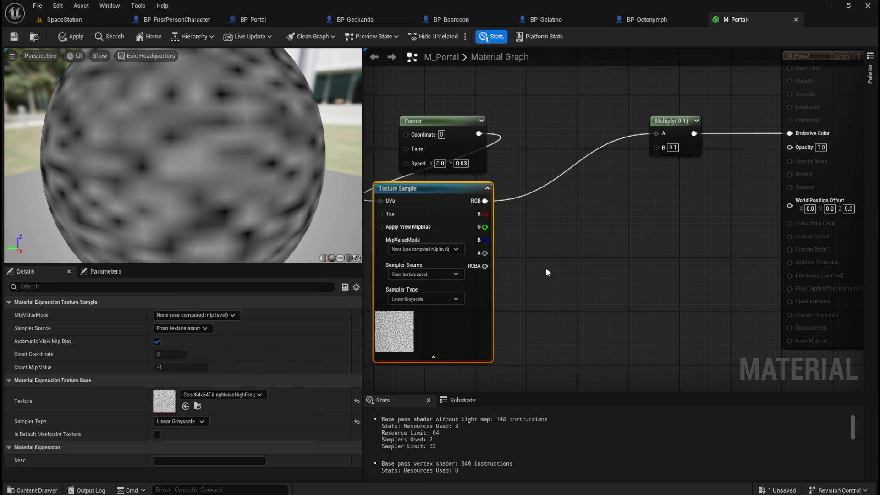
pyautogui.click(537, 269)
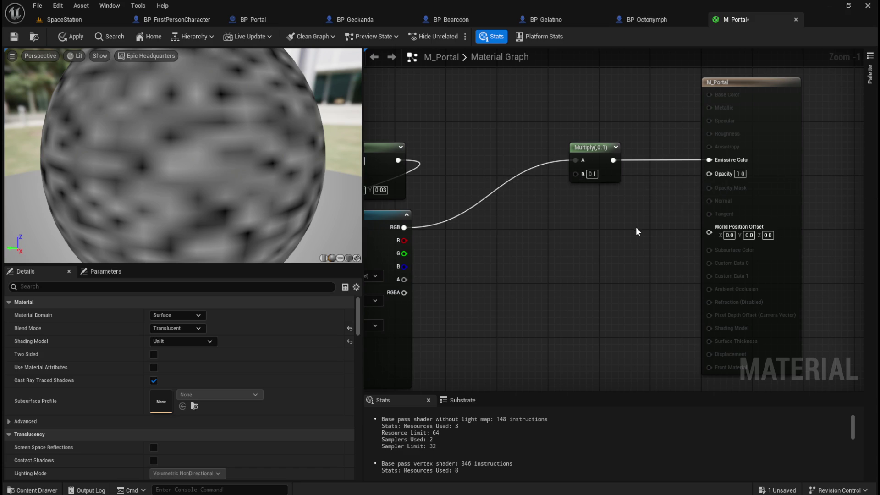
# Add a ScalarParameter node to the M_Portal graph
pyautogui.rightClick(563, 263)
pyautogui.write('sc')
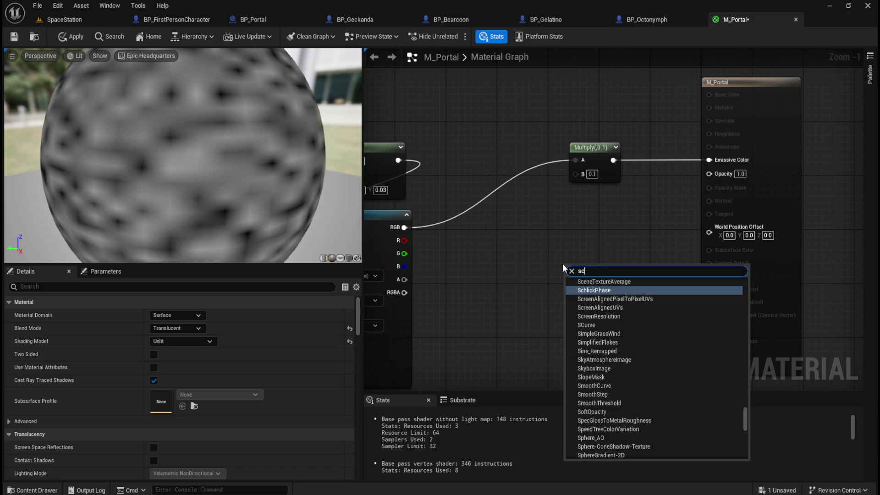
pyautogui.write('alarp')
pyautogui.press('BackSpace')
pyautogui.write('para')
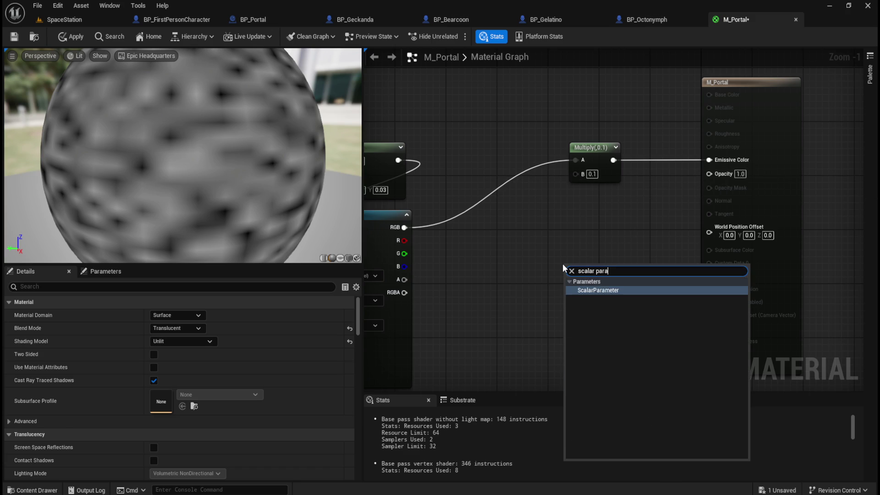
pyautogui.press('Return')
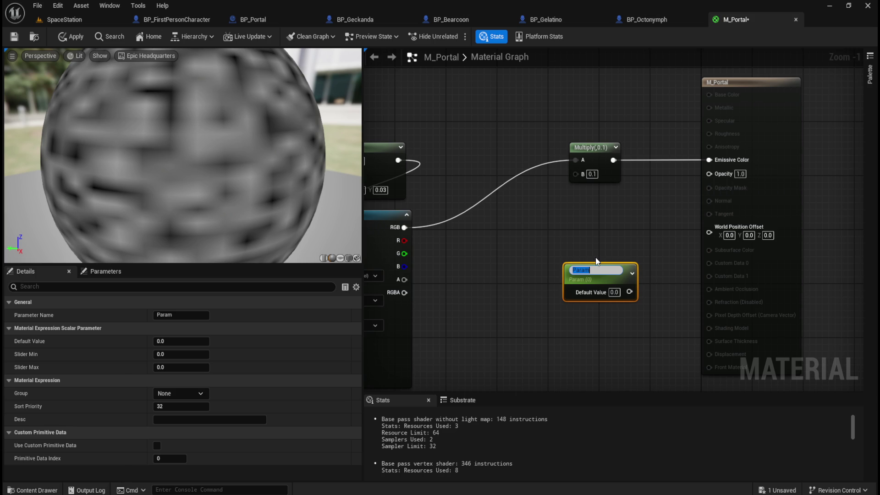
# Name the parameter Opacity, give it default 0.1, and wire it to the material's Opacity
pyautogui.write('Opacity')
pyautogui.press('Tab')
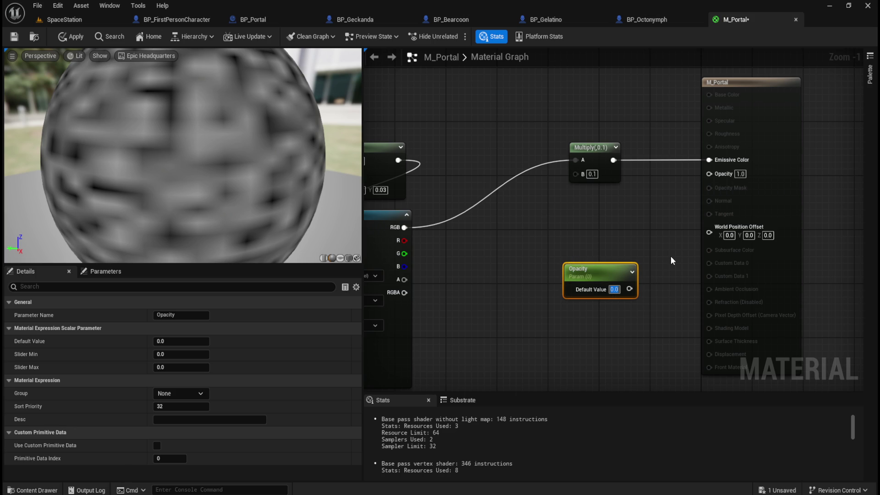
pyautogui.write('0.1')
pyautogui.press('Return')
pyautogui.moveTo(630, 289); pyautogui.dragTo(709, 174)
pyautogui.click(598, 259)
pyautogui.moveTo(603, 271)
pyautogui.mouseDown()
pyautogui.moveTo(616, 247)
pyautogui.moveTo(611, 201)
pyautogui.mouseUp()
# Align the Panner, Texture Sample and Multiply nodes into a straight row
pyautogui.moveTo(516, 262)
pyautogui.mouseDown()
pyautogui.moveTo(742, 266)
pyautogui.moveTo(675, 249)
pyautogui.mouseUp()
pyautogui.moveTo(535, 143); pyautogui.dragTo(437, 157)
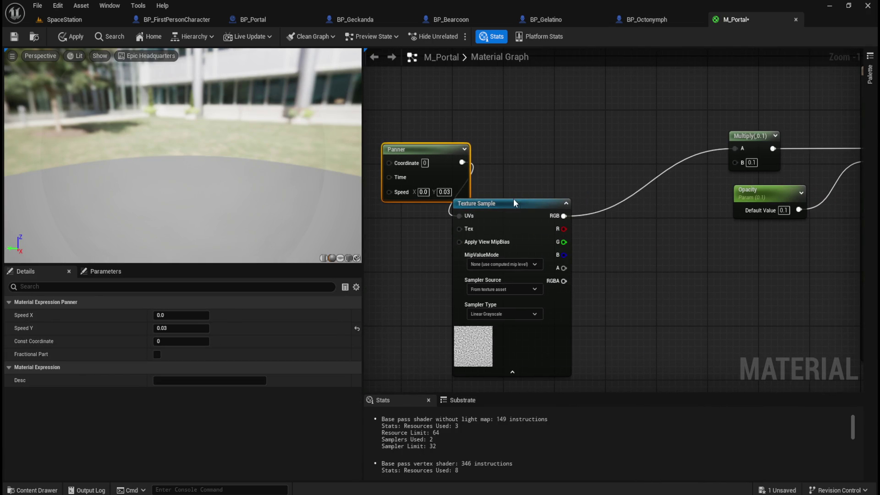
pyautogui.moveTo(514, 201); pyautogui.dragTo(577, 126)
pyautogui.moveTo(448, 97); pyautogui.dragTo(733, 152)
pyautogui.press('q')
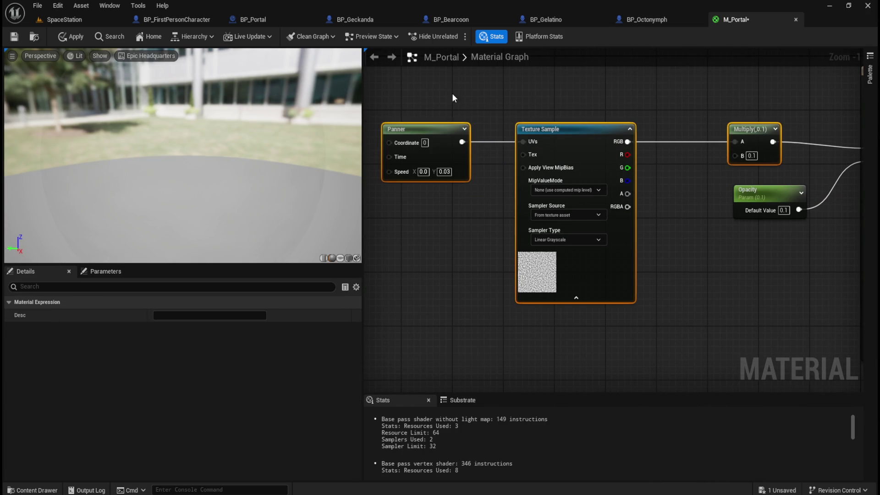
pyautogui.moveTo(599, 160); pyautogui.dragTo(600, 159)
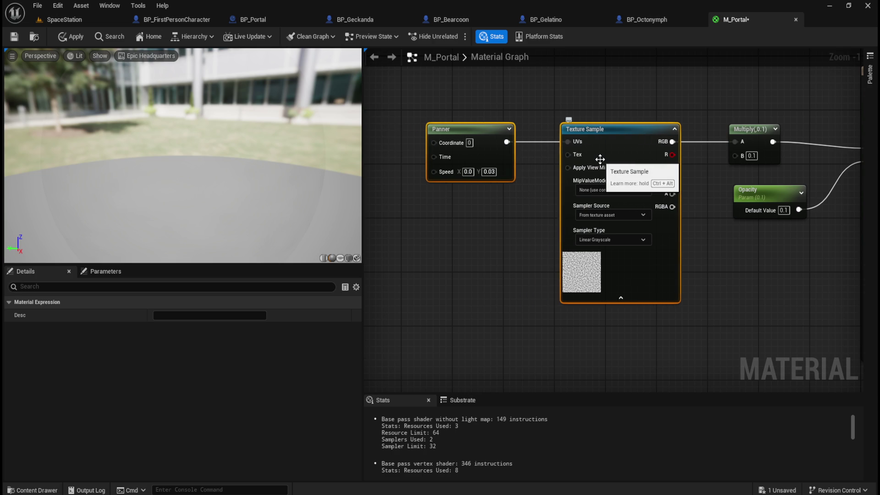
# Level the node chain with the M_Portal output so Emissive runs straight, then apply the material
pyautogui.click(487, 164)
pyautogui.moveTo(466, 149); pyautogui.dragTo(492, 147)
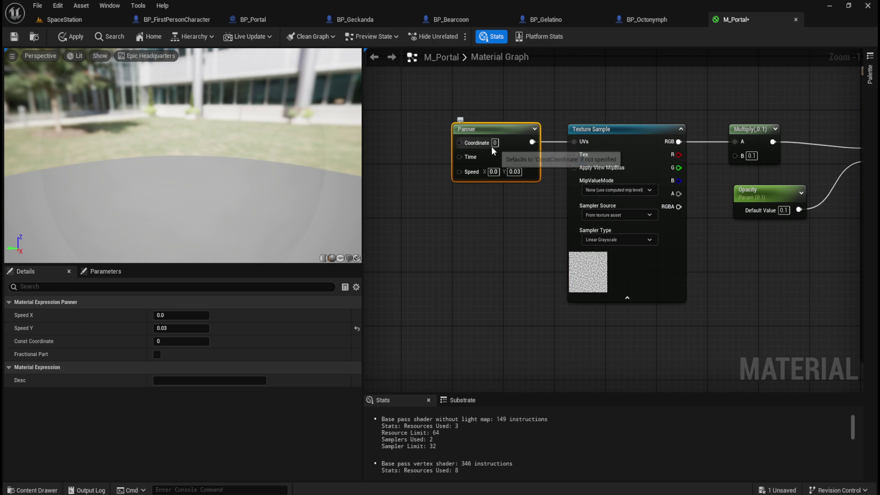
pyautogui.click(613, 110)
pyautogui.moveTo(613, 109)
pyautogui.mouseDown()
pyautogui.moveTo(507, 137)
pyautogui.moveTo(612, 120)
pyautogui.mouseUp()
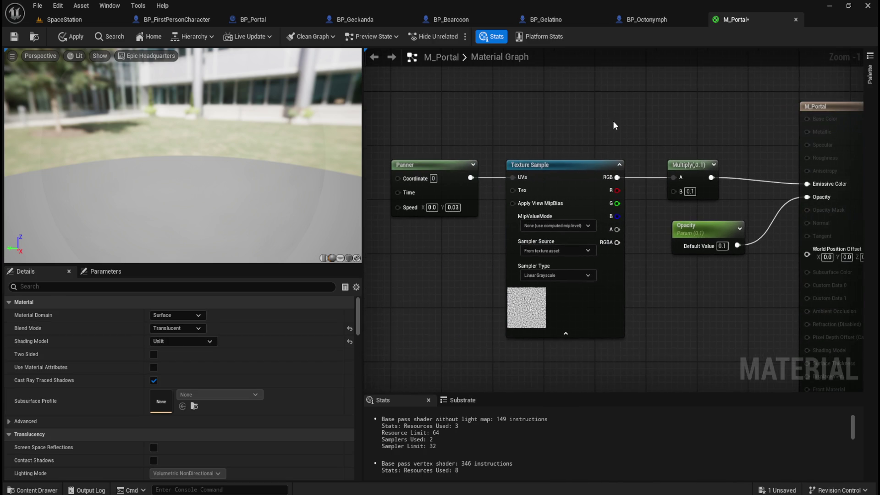
pyautogui.moveTo(416, 100); pyautogui.dragTo(823, 166)
pyautogui.press('q')
pyautogui.click(70, 37)
pyautogui.click(15, 37)
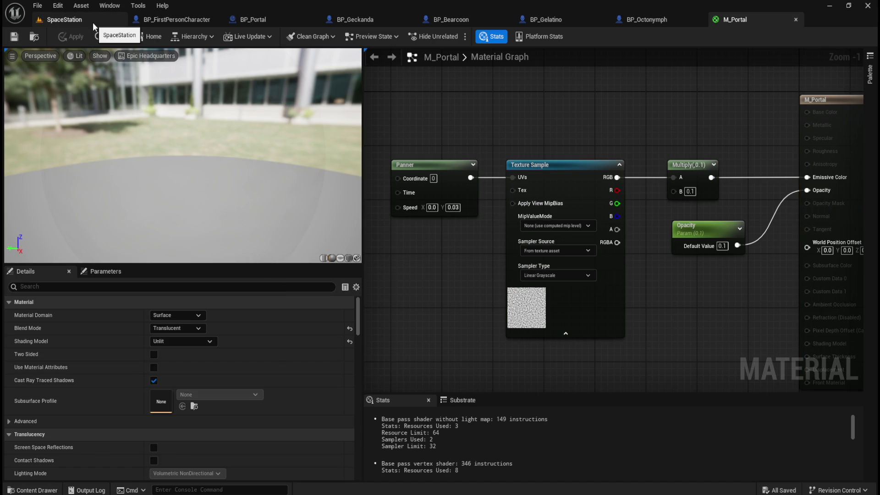
# Assign M_Portal to the BP_Portal Cylinder's Element 0 material slot and save the blueprint
pyautogui.click(277, 18)
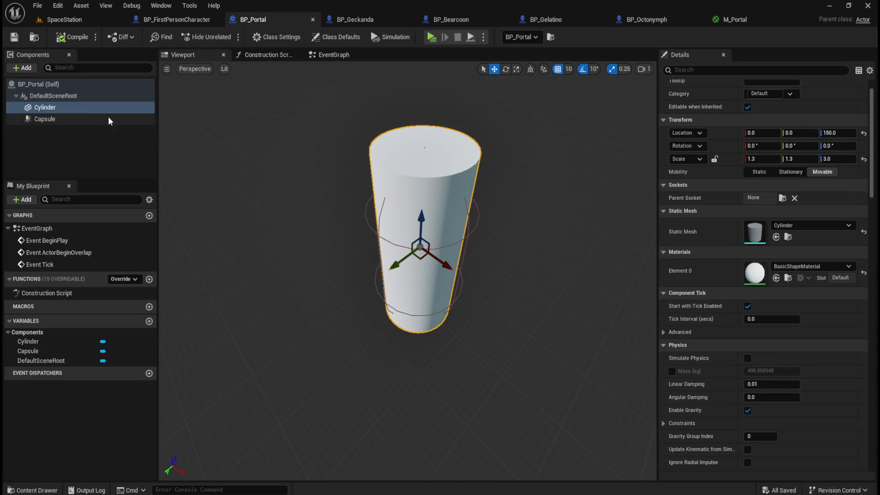
pyautogui.click(69, 118)
pyautogui.click(69, 109)
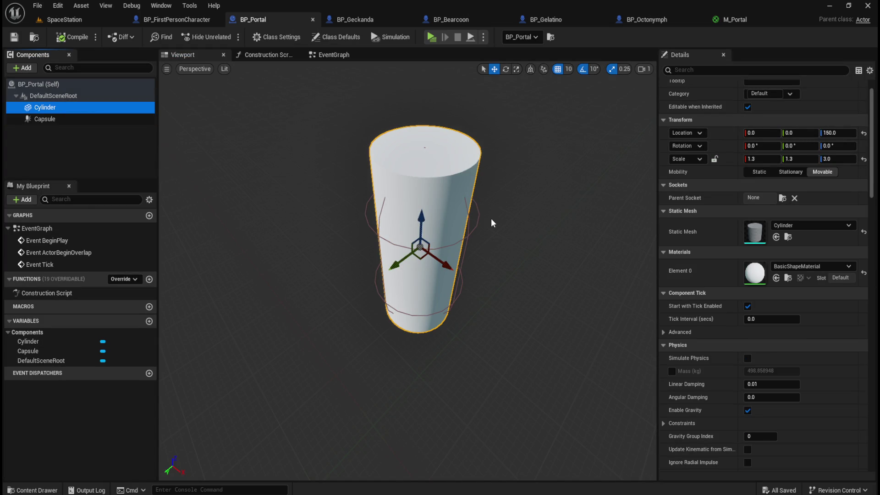
pyautogui.hotkey('ctrl', 'space')
pyautogui.moveTo(143, 402)
pyautogui.mouseDown()
pyautogui.moveTo(747, 306)
pyautogui.moveTo(754, 273)
pyautogui.mouseUp()
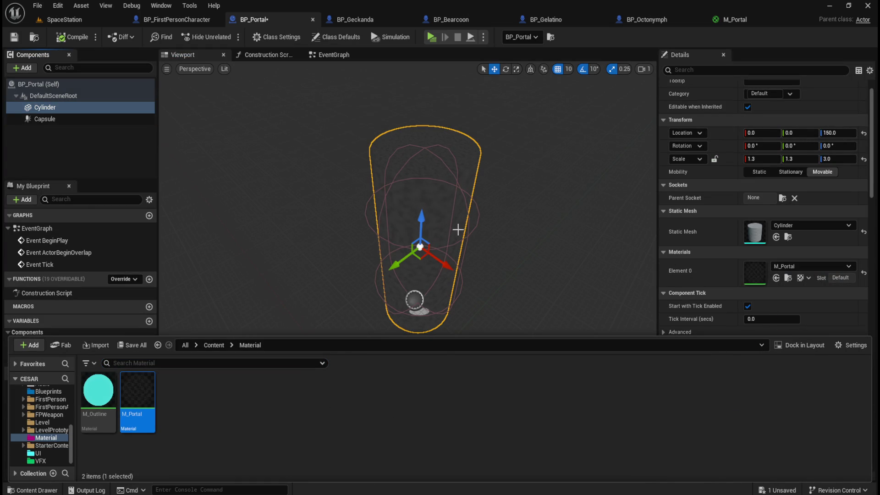
pyautogui.scroll(2, 498, 252)
pyautogui.moveTo(521, 249); pyautogui.dragTo(516, 255)
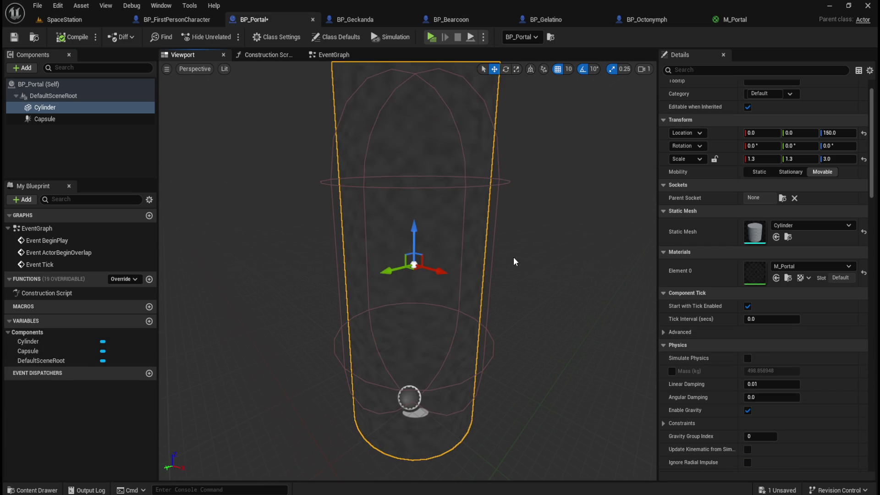
pyautogui.click(14, 37)
pyautogui.click(73, 18)
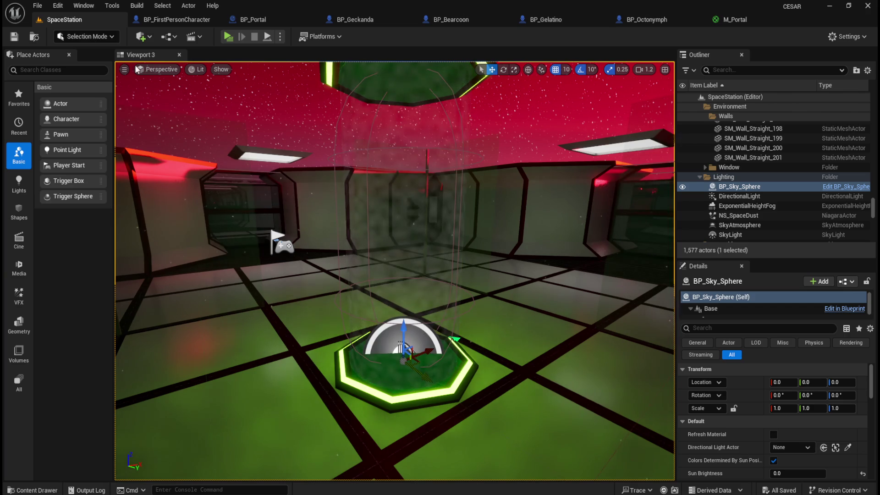
# Frame the translucent portal column in the level and run a short Play session
pyautogui.moveTo(394, 270); pyautogui.dragTo(395, 271)
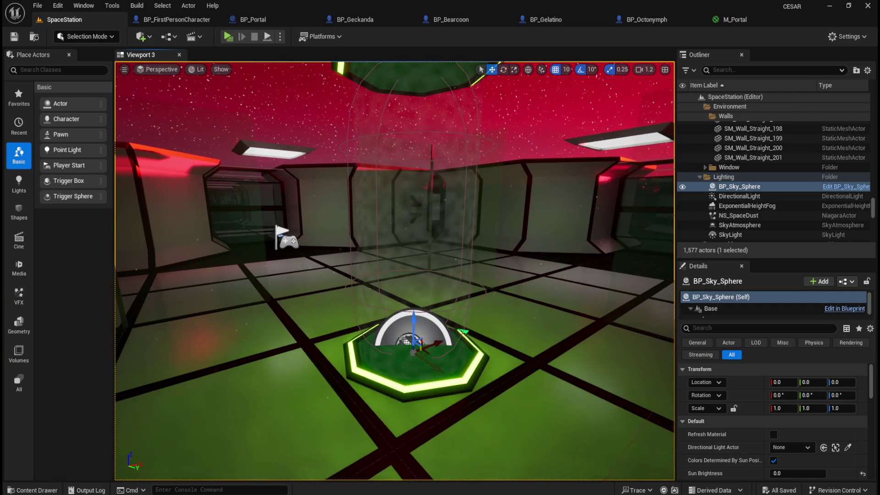
pyautogui.moveTo(357, 244); pyautogui.dragTo(357, 243)
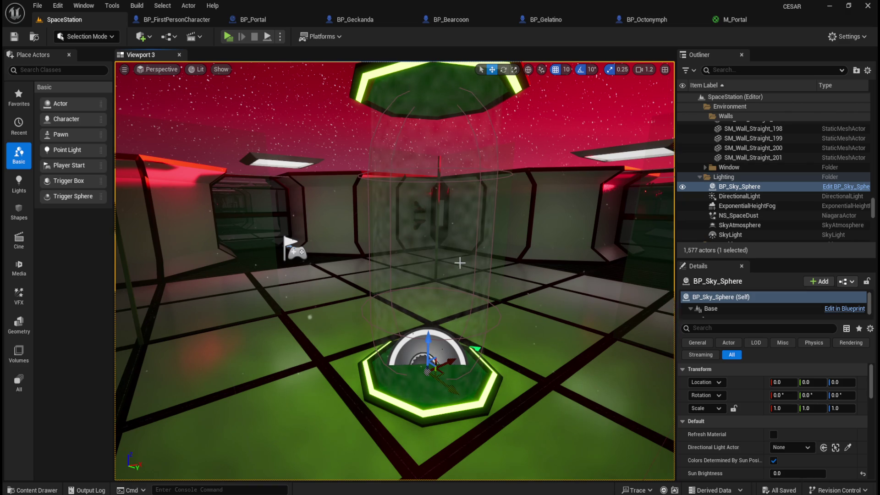
pyautogui.moveTo(462, 294); pyautogui.dragTo(294, 121)
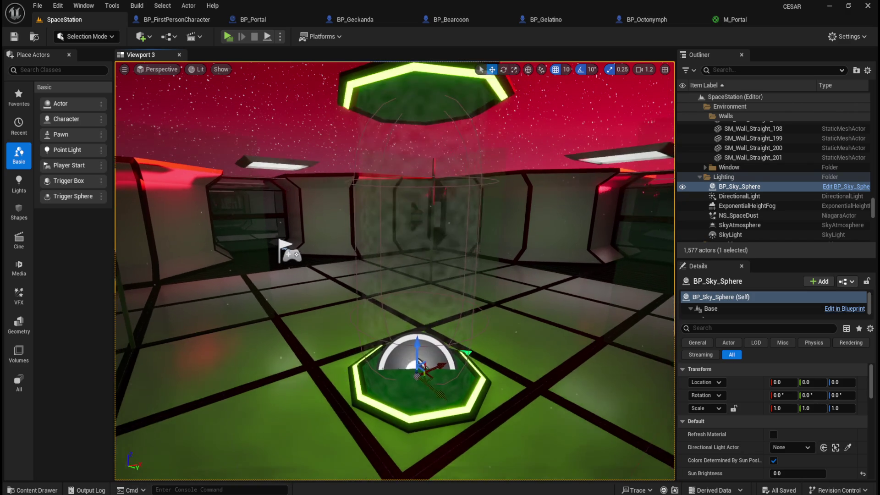
pyautogui.click(228, 38)
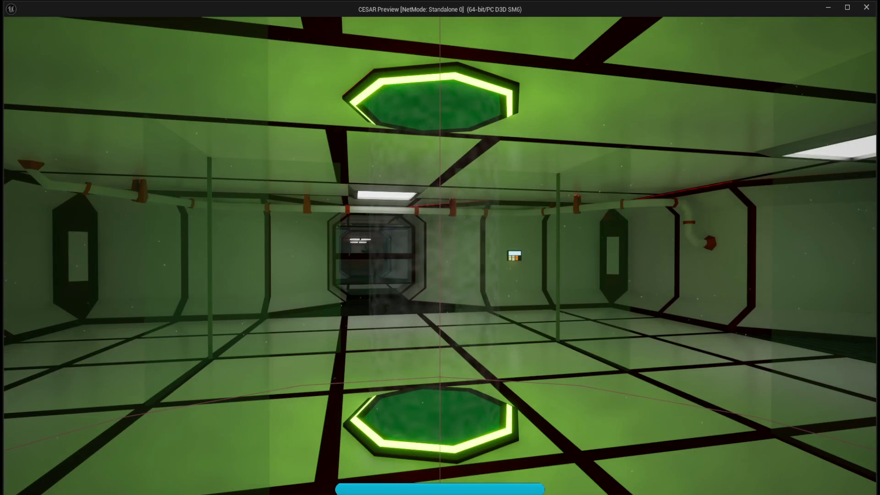
pyautogui.press('Escape')
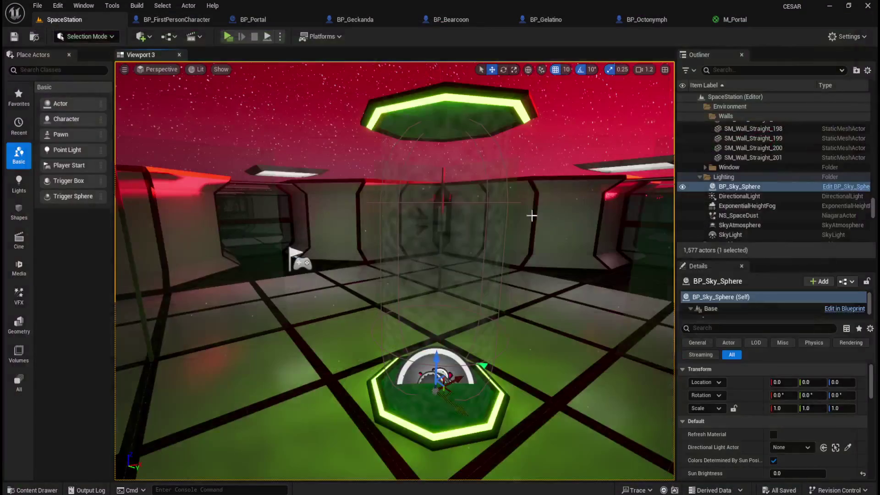
pyautogui.click(733, 19)
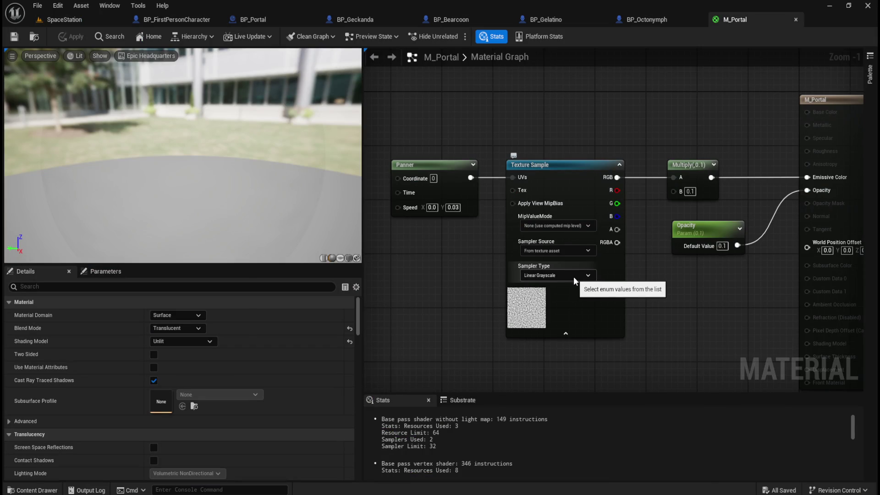
# Raise the Opacity parameter default to 0.5 and check the portal tube in the level
pyautogui.click(581, 226)
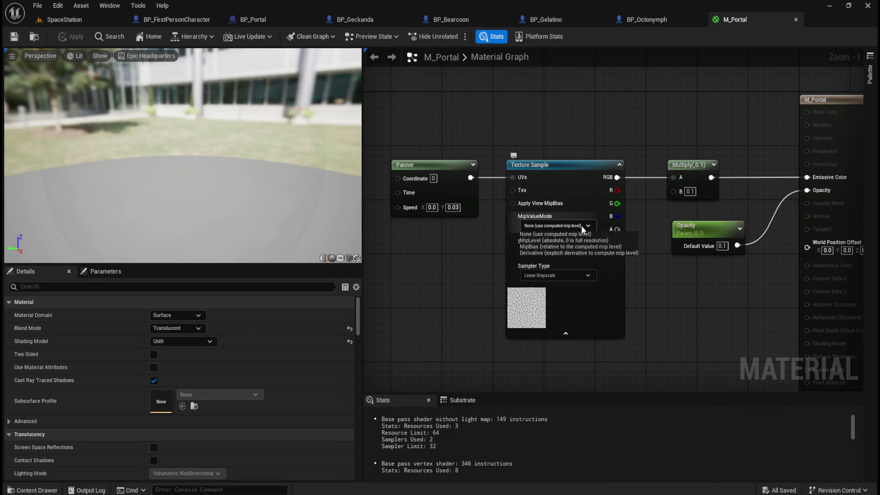
pyautogui.click(468, 265)
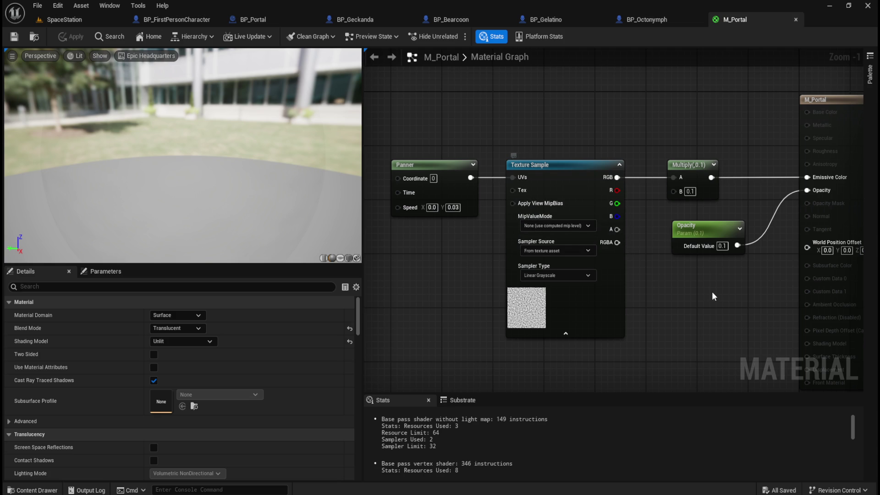
pyautogui.moveTo(711, 292); pyautogui.dragTo(685, 298)
pyautogui.write('0.5')
pyautogui.press('Return')
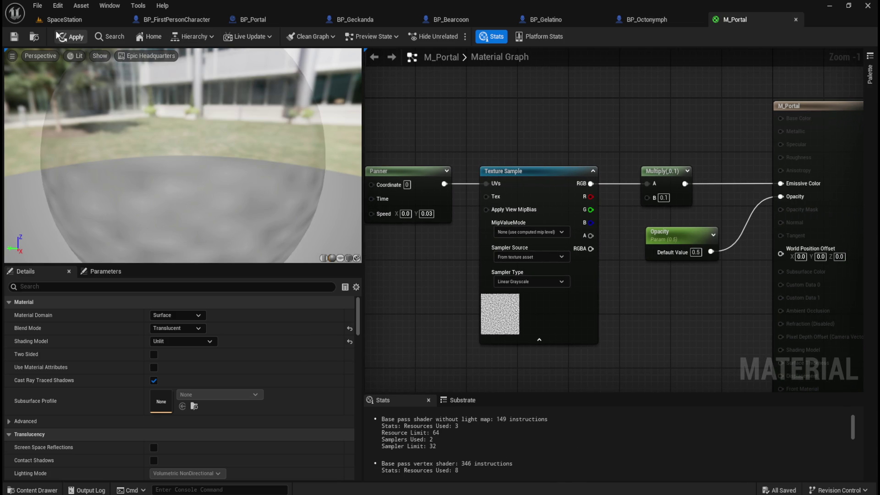
pyautogui.click(65, 19)
pyautogui.moveTo(470, 199)
pyautogui.mouseDown()
pyautogui.moveTo(482, 173)
pyautogui.moveTo(485, 67)
pyautogui.moveTo(485, 175)
pyautogui.moveTo(517, 145)
pyautogui.mouseUp()
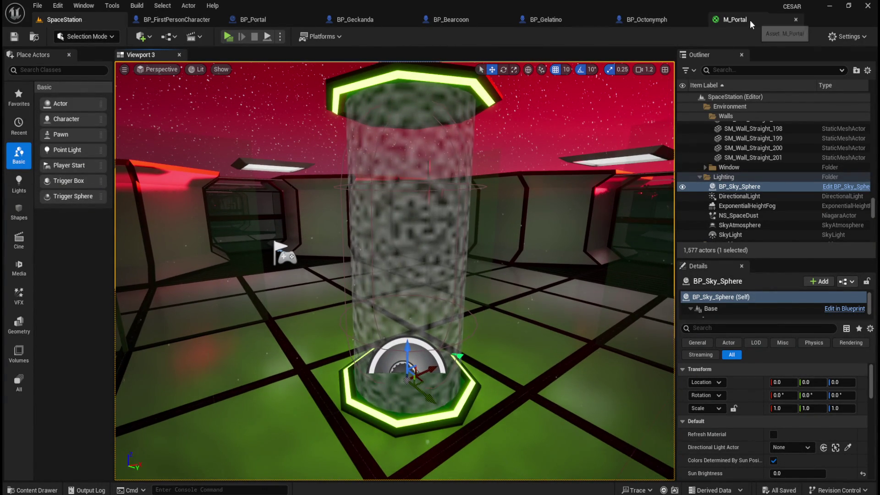
# Set the Panner's Speed Y to 1.0 and apply the M_Portal changes
pyautogui.click(750, 22)
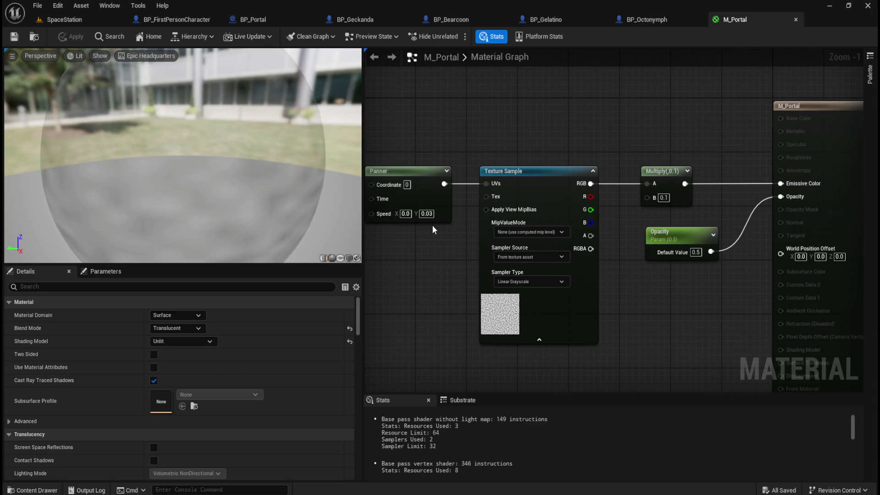
pyautogui.write('1')
pyautogui.press('Return')
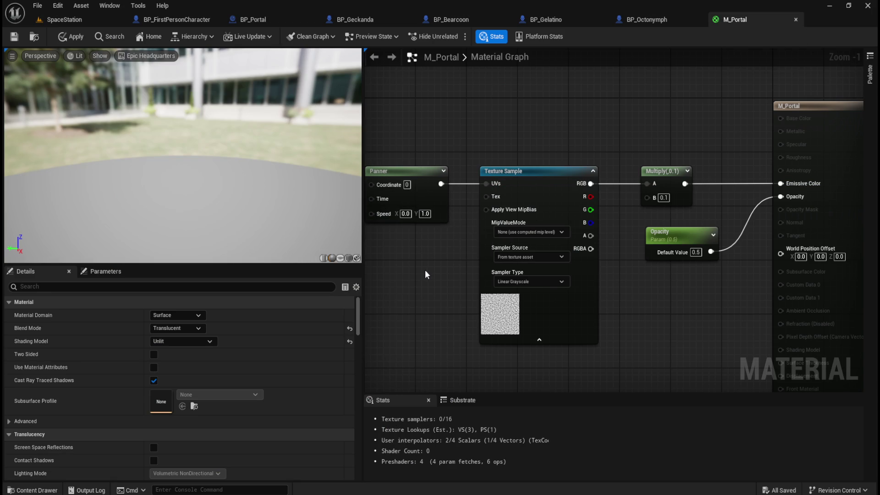
pyautogui.click(73, 38)
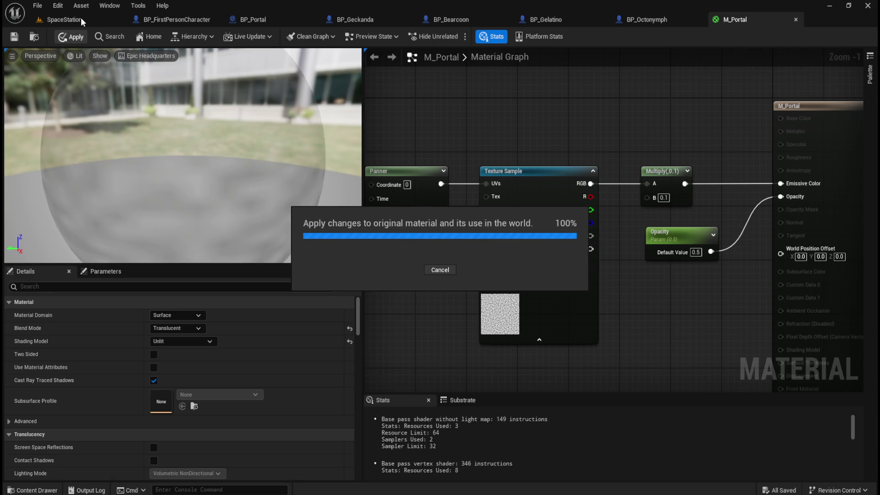
# Check the portal in the SpaceStation level, then set Panner Speed Y to 0.5 and apply
pyautogui.click(81, 17)
pyautogui.scroll(-5, 285, 235)
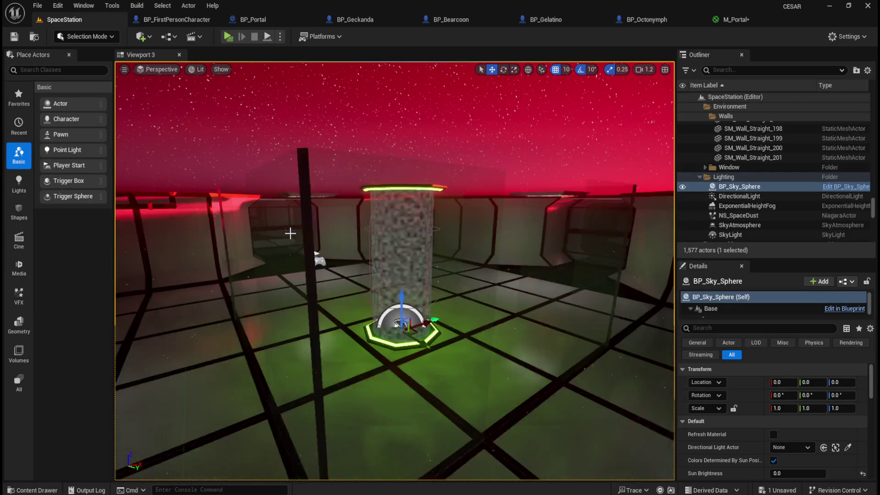
pyautogui.scroll(5, 372, 278)
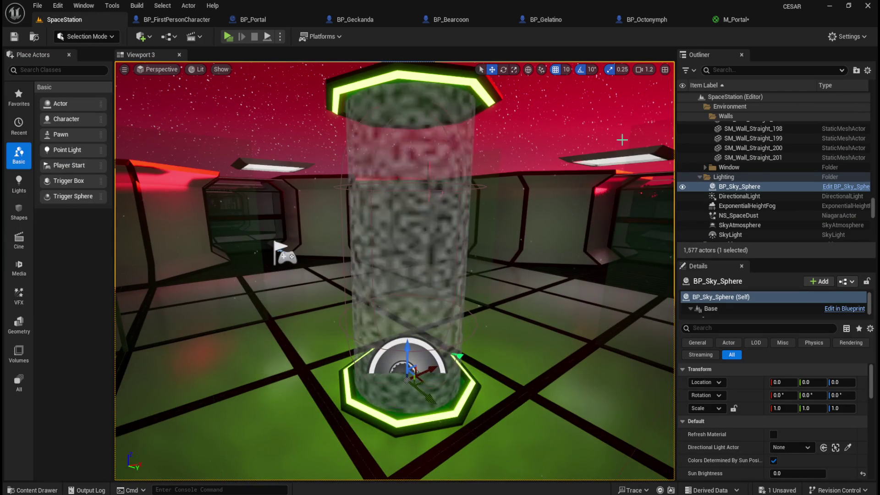
pyautogui.click(736, 19)
pyautogui.click(425, 214)
pyautogui.write('0.5')
pyautogui.press('Return')
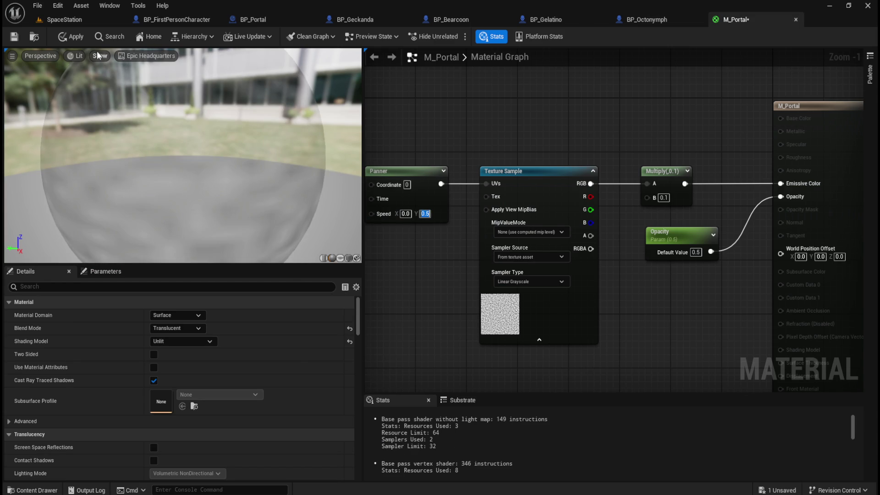
pyautogui.click(70, 39)
# Review the 0.5 result in the level, then change Panner Speed Y to 0.2 and apply
pyautogui.click(90, 20)
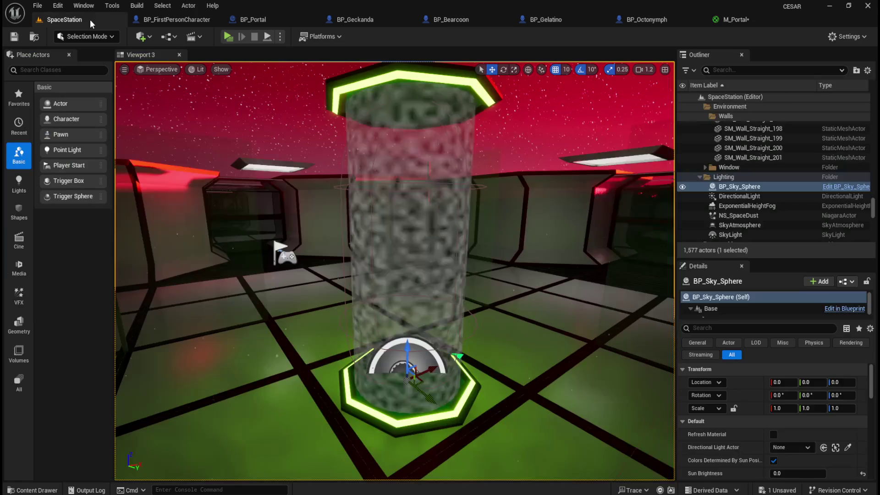
pyautogui.click(736, 19)
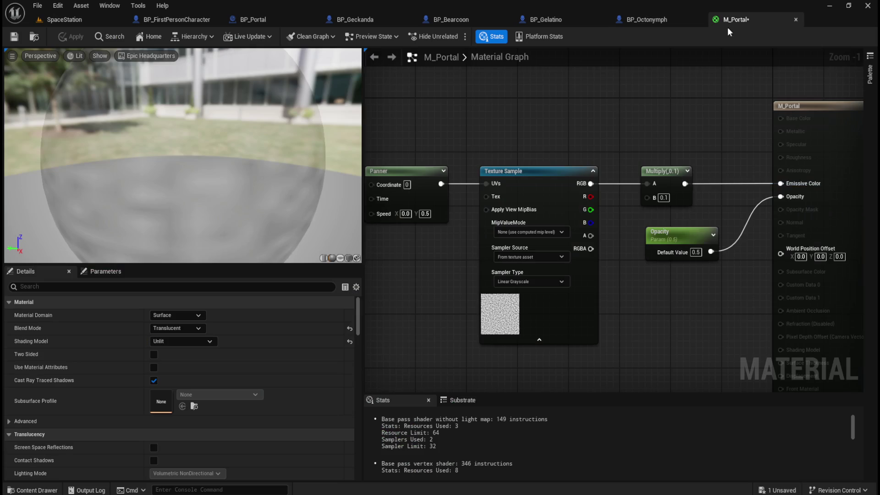
pyautogui.click(431, 214)
pyautogui.press('BackSpace')
pyautogui.write('0.2')
pyautogui.press('Return')
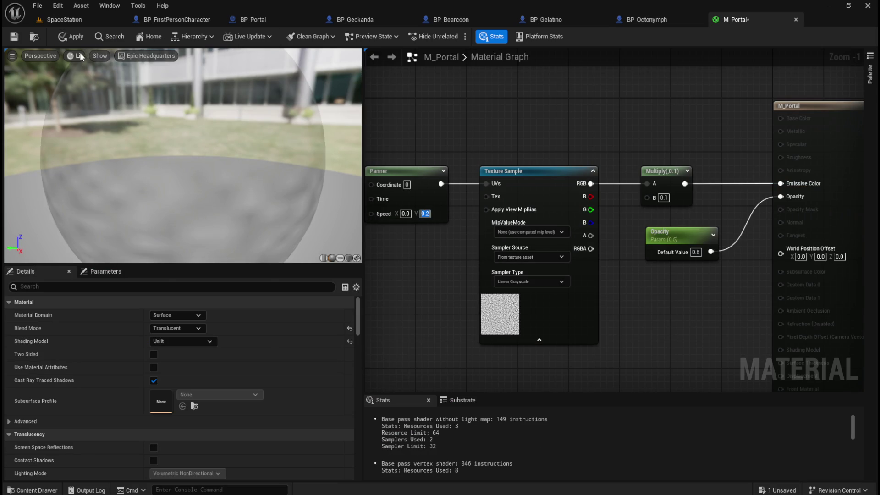
pyautogui.click(73, 37)
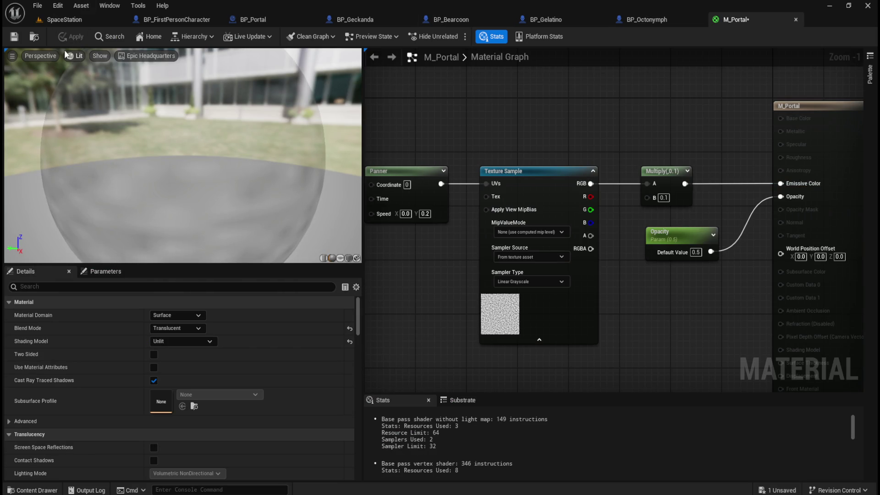
# Preview the slower 0.2 portal scrolling in the SpaceStation level
pyautogui.click(78, 19)
pyautogui.scroll(-5, 381, 216)
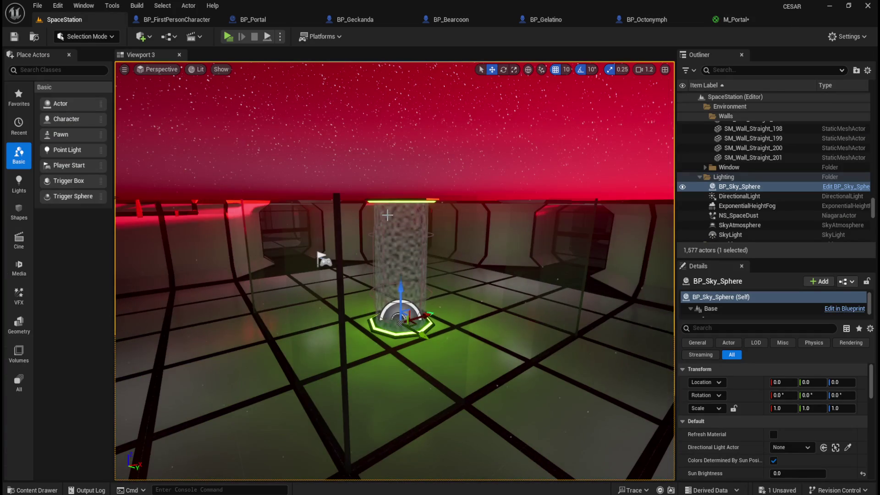
pyautogui.scroll(5, 389, 218)
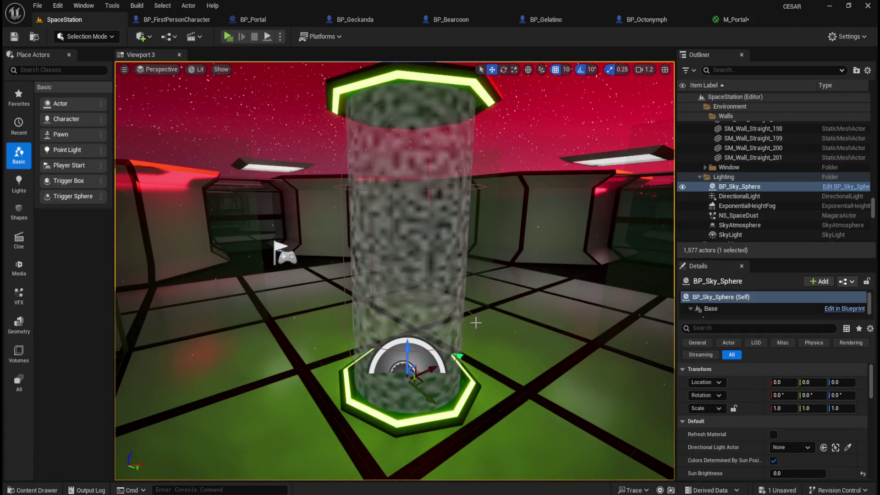
pyautogui.click(751, 22)
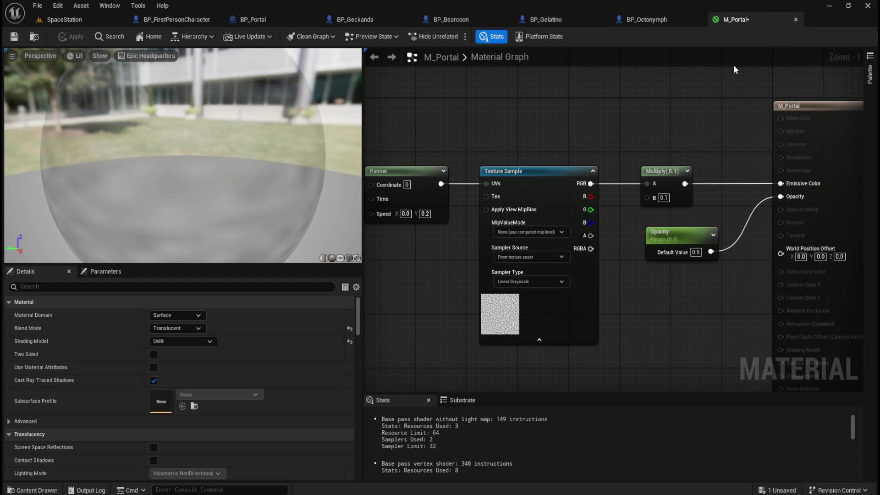
pyautogui.moveTo(755, 19)
pyautogui.mouseDown()
pyautogui.moveTo(608, 95)
pyautogui.moveTo(472, 91)
pyautogui.moveTo(500, 98)
pyautogui.mouseUp()
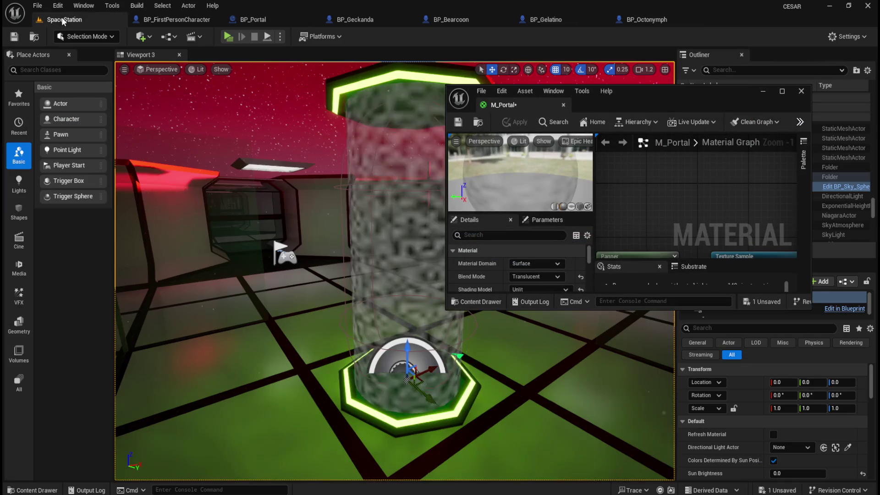
pyautogui.moveTo(621, 108); pyautogui.dragTo(678, 142)
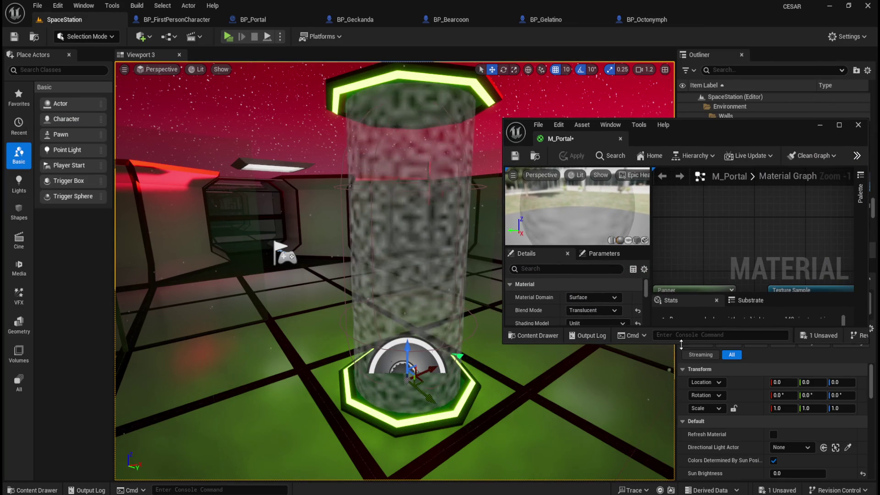
pyautogui.moveTo(664, 344); pyautogui.dragTo(521, 301)
pyautogui.moveTo(669, 126); pyautogui.dragTo(559, 55)
pyautogui.moveTo(617, 270); pyautogui.dragTo(618, 450)
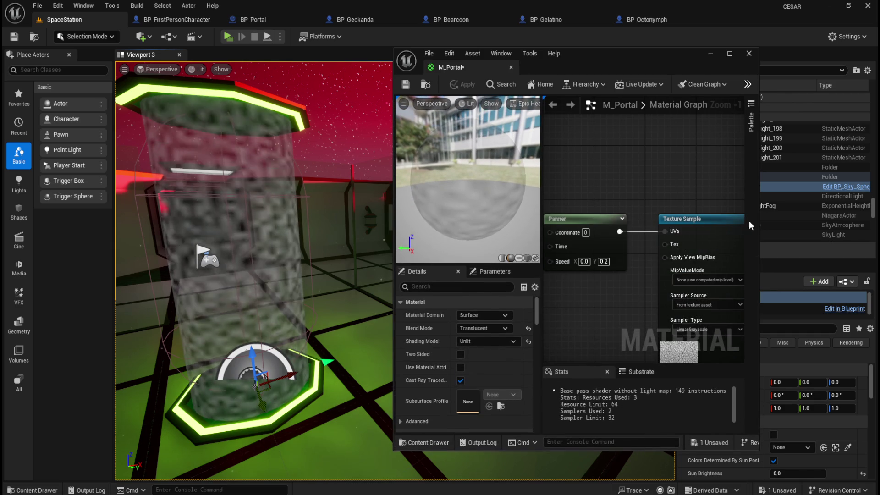
pyautogui.moveTo(758, 221); pyautogui.dragTo(869, 221)
pyautogui.scroll(-3, 673, 230)
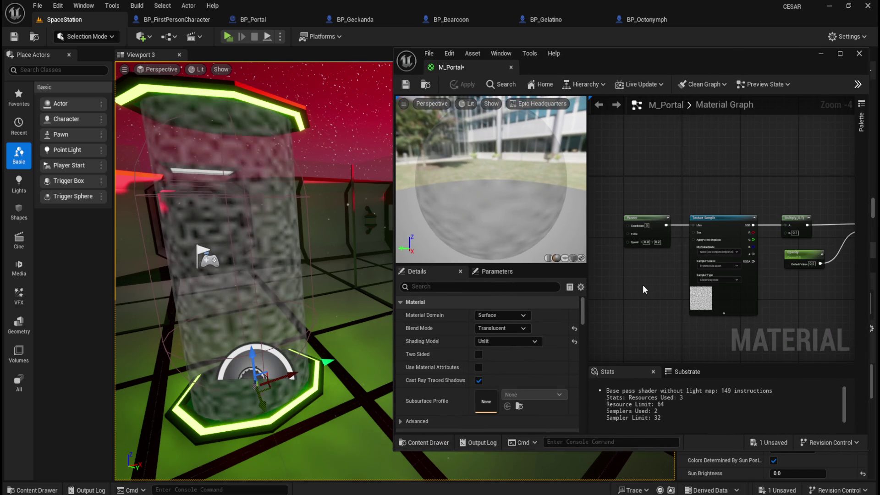
pyautogui.moveTo(643, 285); pyautogui.dragTo(665, 261)
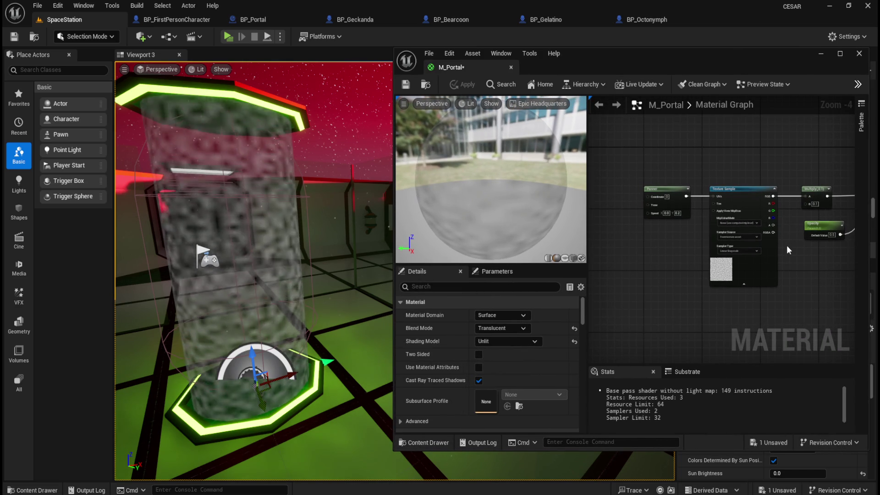
pyautogui.scroll(1, 788, 244)
pyautogui.scroll(1, 796, 266)
pyautogui.scroll(1, 791, 270)
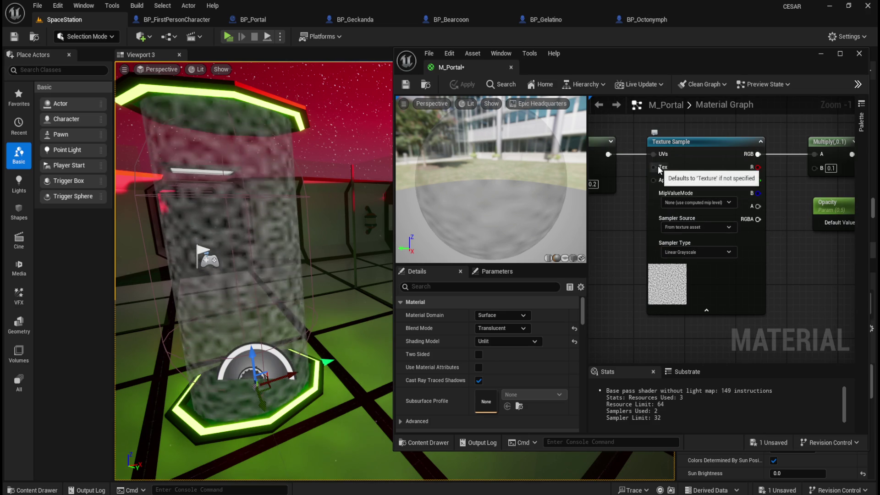
pyautogui.click(704, 256)
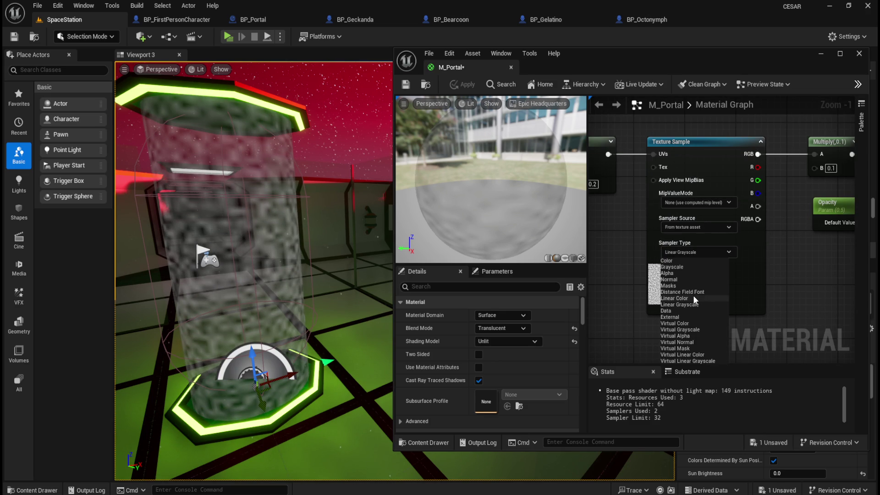
# Give the Texture Sample Linear Color sampling and the Gradient texture, and apply the material
pyautogui.click(675, 298)
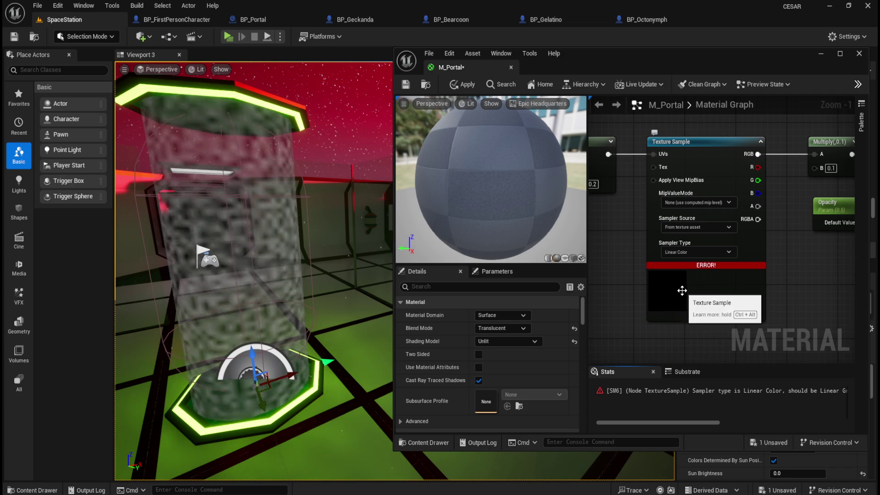
pyautogui.moveTo(698, 267)
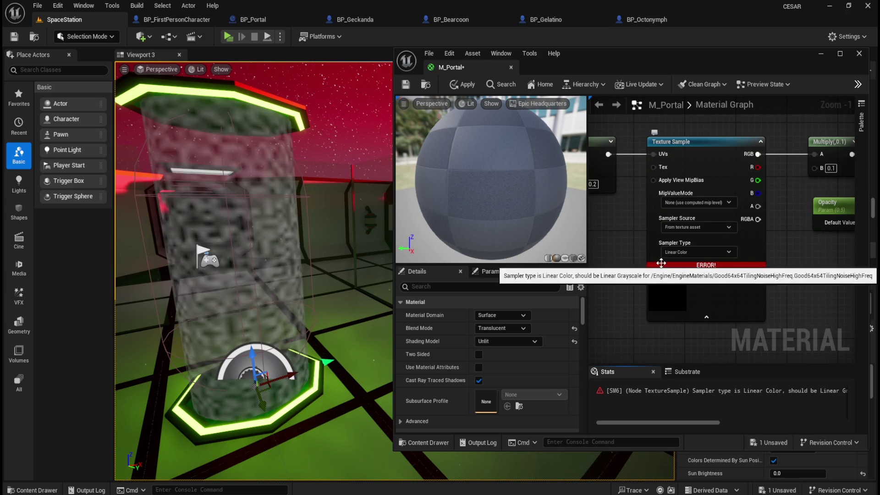
pyautogui.moveTo(695, 267)
pyautogui.mouseDown()
pyautogui.moveTo(725, 261)
pyautogui.moveTo(701, 270)
pyautogui.moveTo(670, 257)
pyautogui.moveTo(645, 205)
pyautogui.mouseUp()
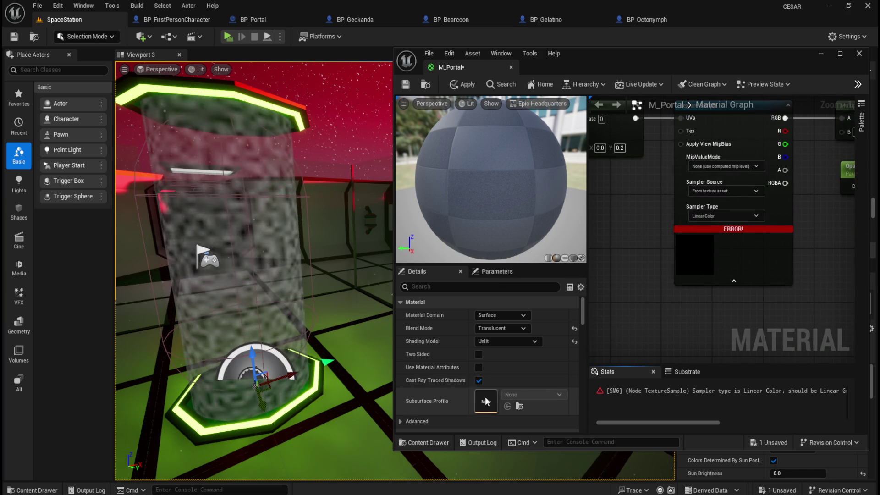
pyautogui.click(718, 257)
pyautogui.click(554, 395)
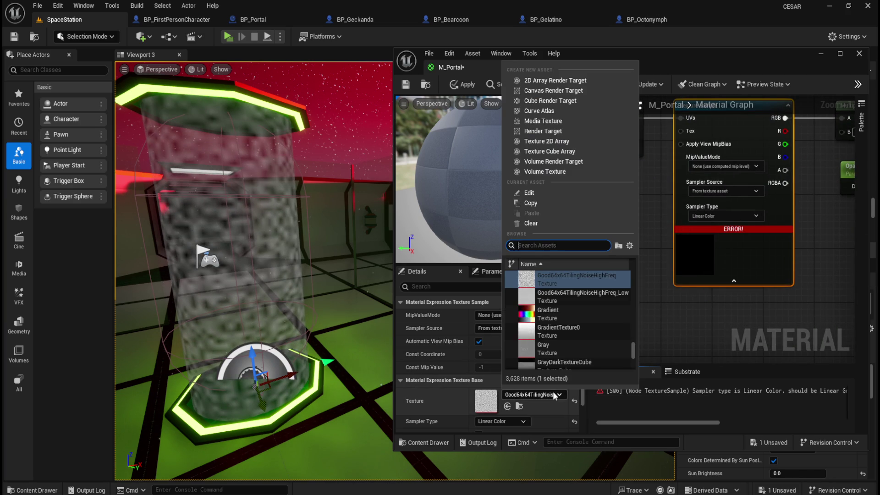
pyautogui.click(576, 318)
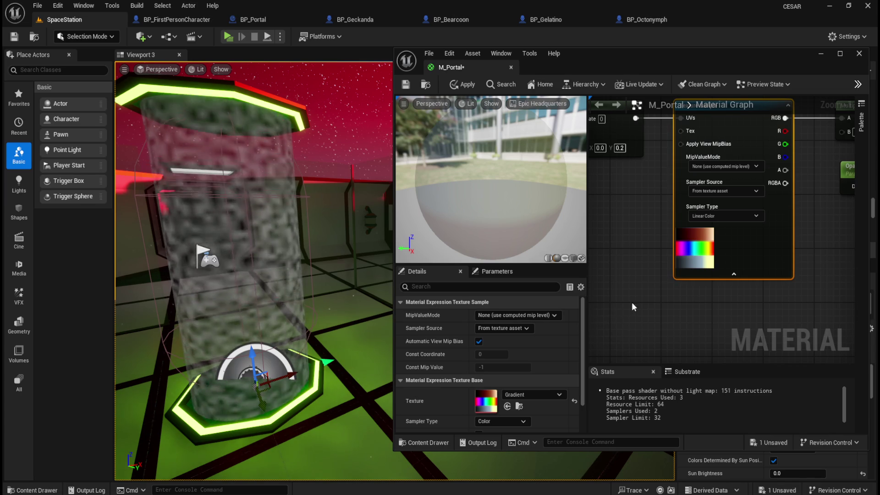
pyautogui.click(469, 87)
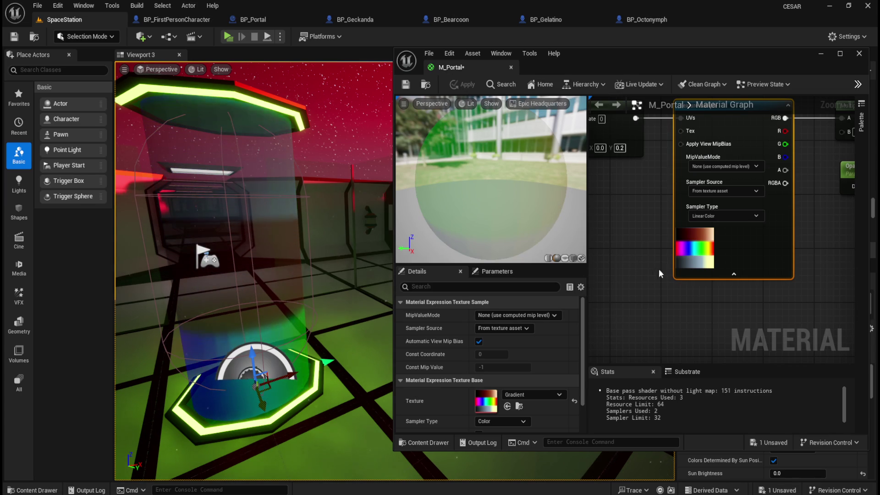
pyautogui.click(751, 274)
pyautogui.click(719, 200)
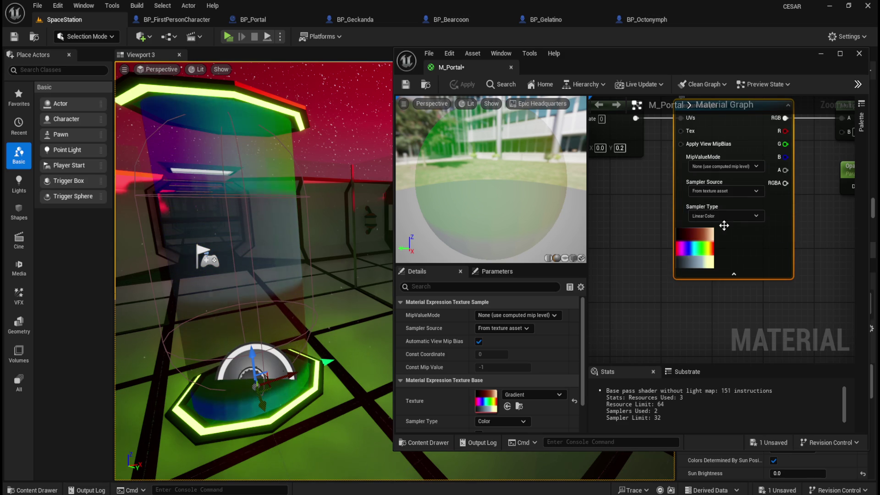
# Browse the texture asset picker and choose CylindricalNormals for the Texture Sample
pyautogui.click(540, 394)
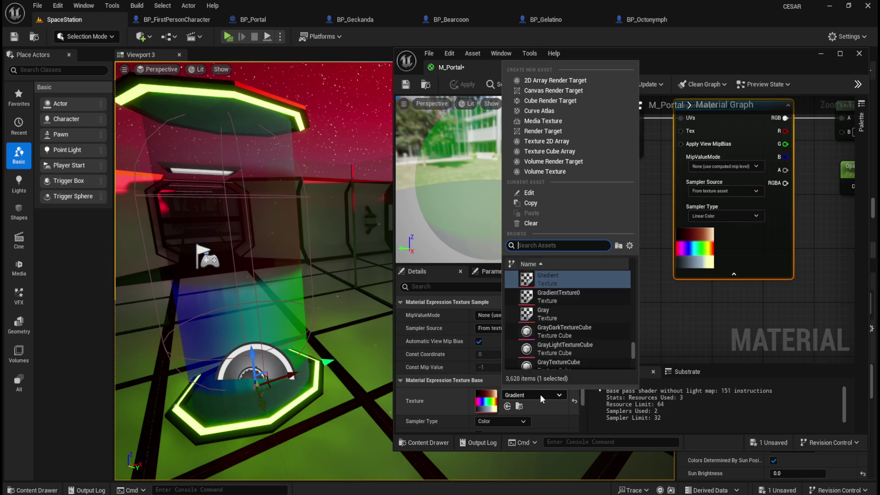
pyautogui.scroll(-3, 582, 321)
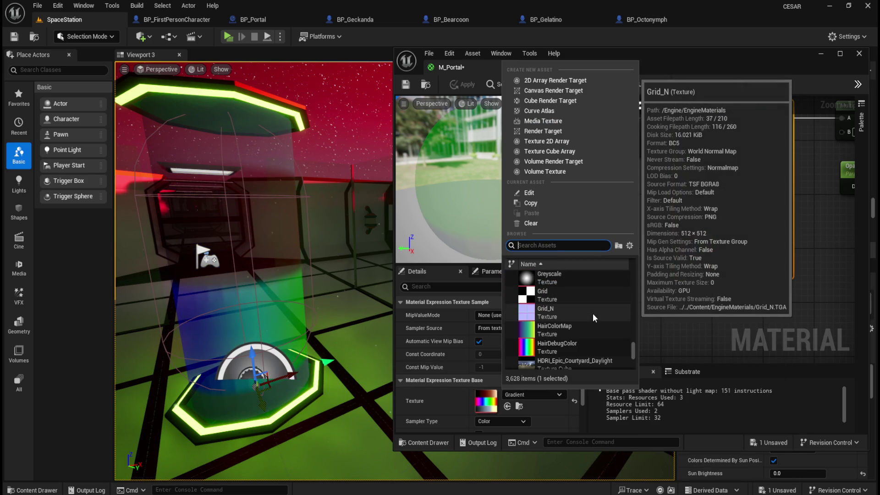
pyautogui.scroll(-2, 589, 329)
pyautogui.scroll(-5, 587, 332)
pyautogui.scroll(-6, 587, 336)
pyautogui.scroll(-3, 588, 336)
pyautogui.scroll(-5, 597, 341)
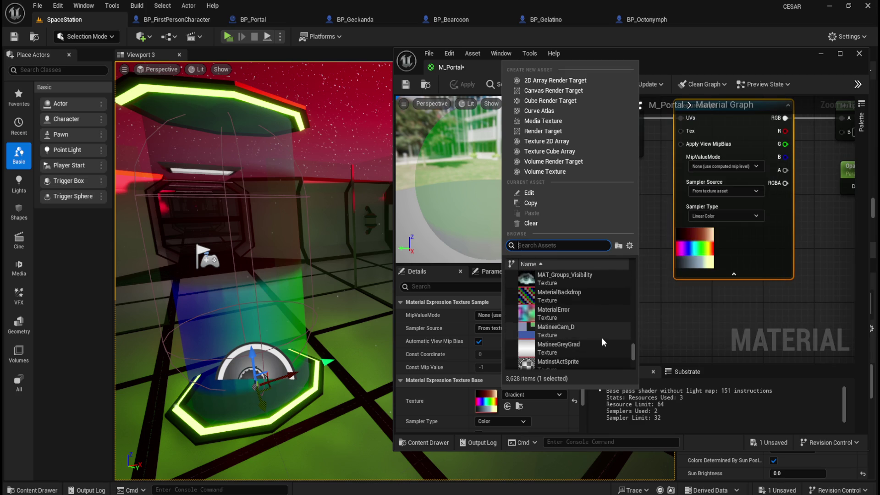
pyautogui.scroll(-10, 601, 338)
pyautogui.scroll(-5, 604, 337)
pyautogui.moveTo(635, 355)
pyautogui.mouseDown()
pyautogui.moveTo(637, 368)
pyautogui.moveTo(637, 275)
pyautogui.mouseUp()
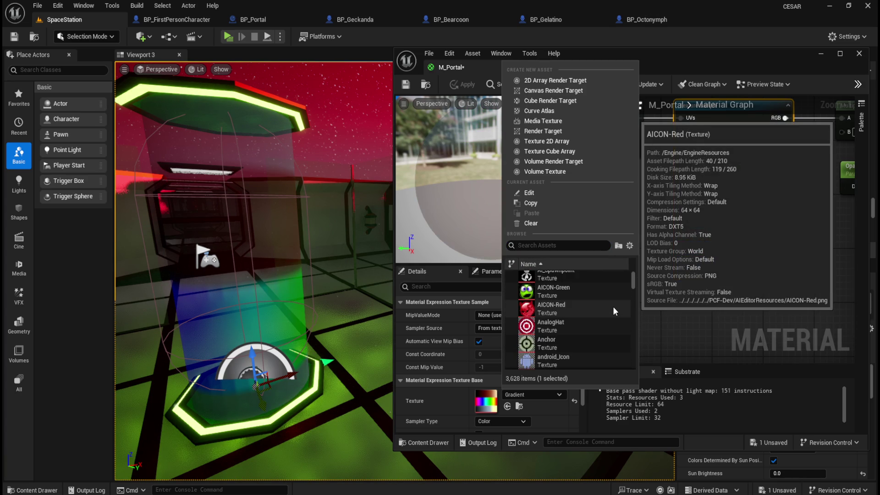
pyautogui.scroll(-5, 577, 303)
pyautogui.scroll(-3, 581, 296)
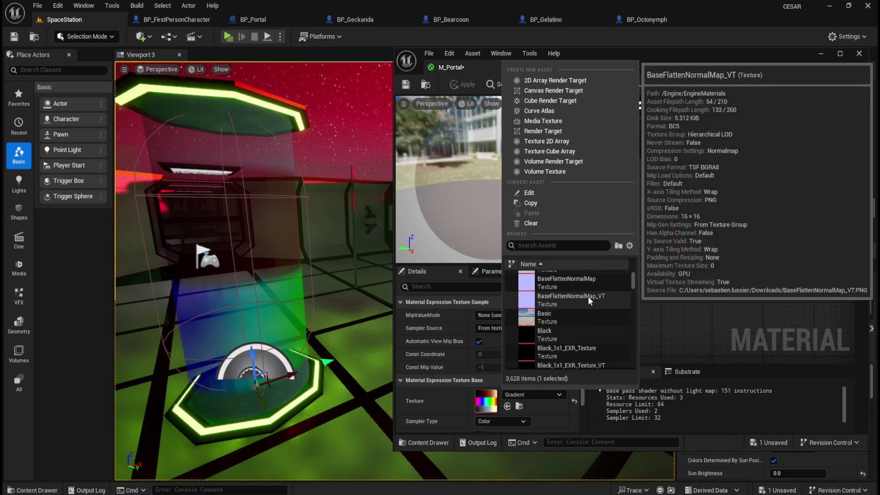
pyautogui.scroll(-3, 587, 296)
pyautogui.scroll(-3, 588, 296)
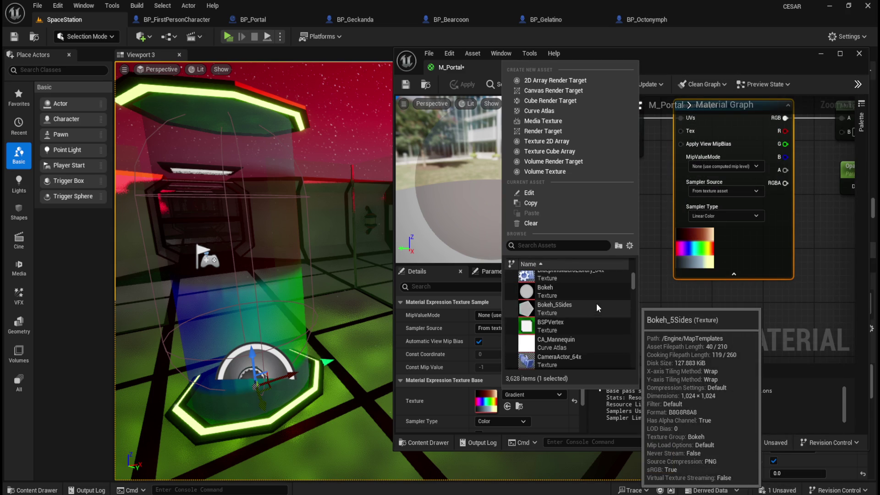
pyautogui.scroll(-3, 586, 328)
pyautogui.scroll(-6, 588, 326)
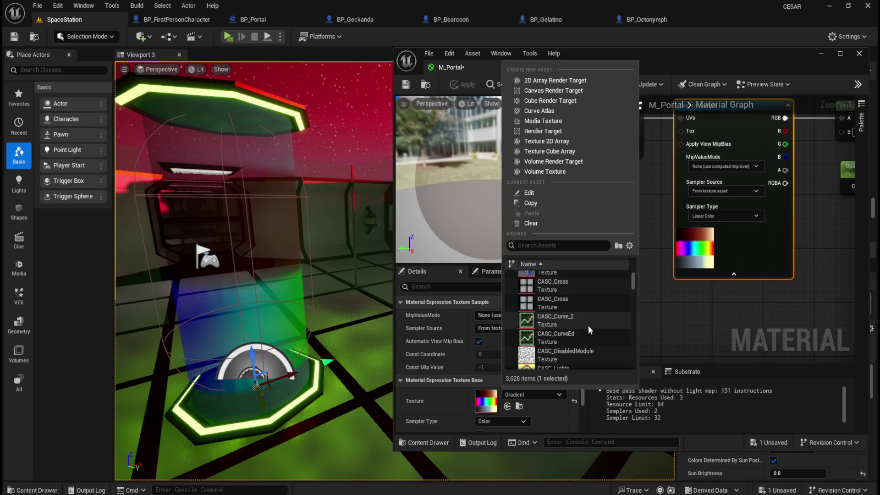
pyautogui.scroll(1, 588, 329)
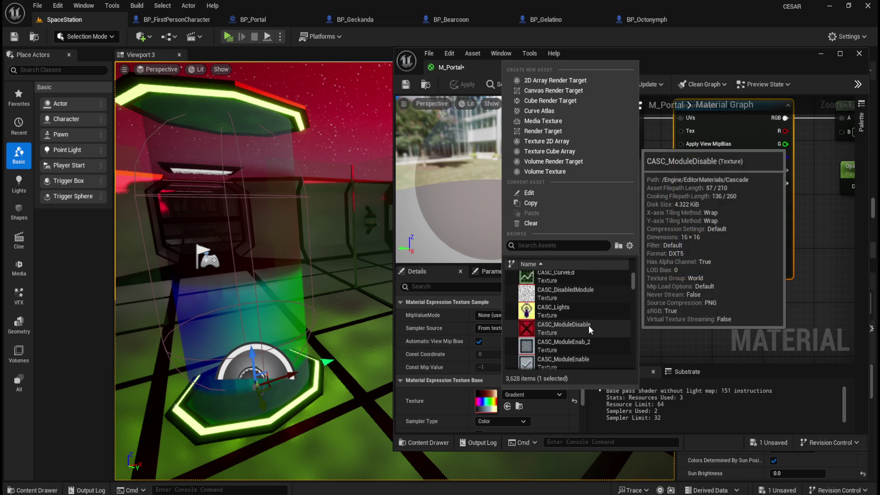
pyautogui.scroll(-1, 590, 326)
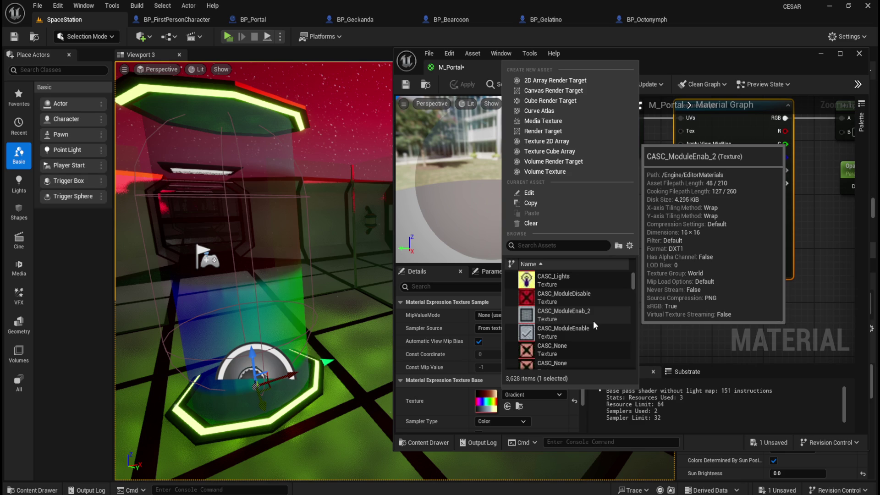
pyautogui.scroll(-2, 593, 320)
pyautogui.scroll(-1, 593, 323)
pyautogui.scroll(-5, 593, 323)
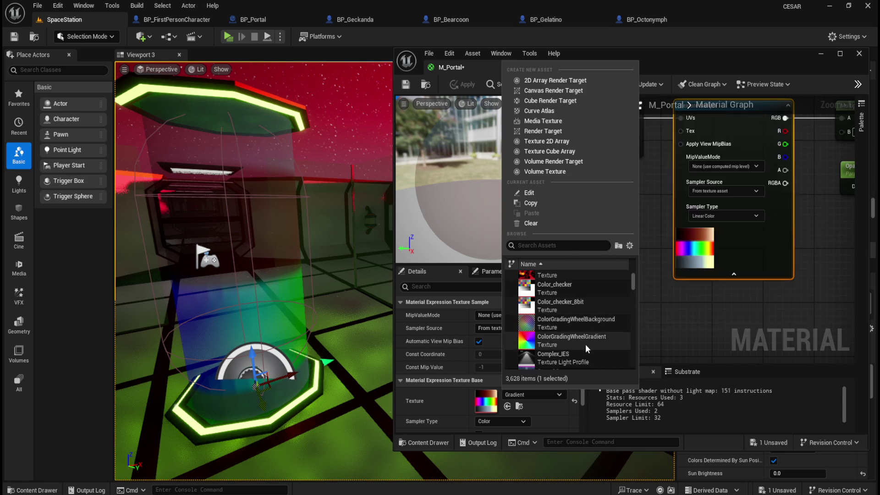
pyautogui.scroll(-3, 591, 344)
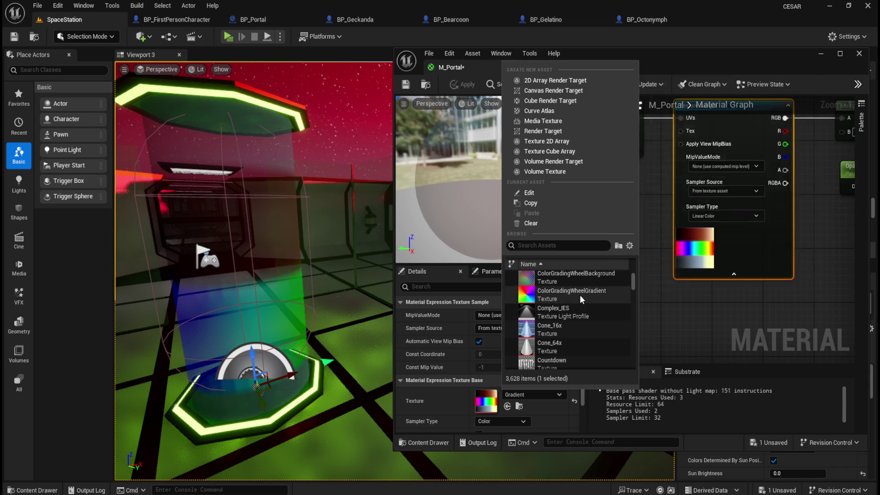
pyautogui.scroll(-3, 581, 295)
pyautogui.scroll(-6, 581, 295)
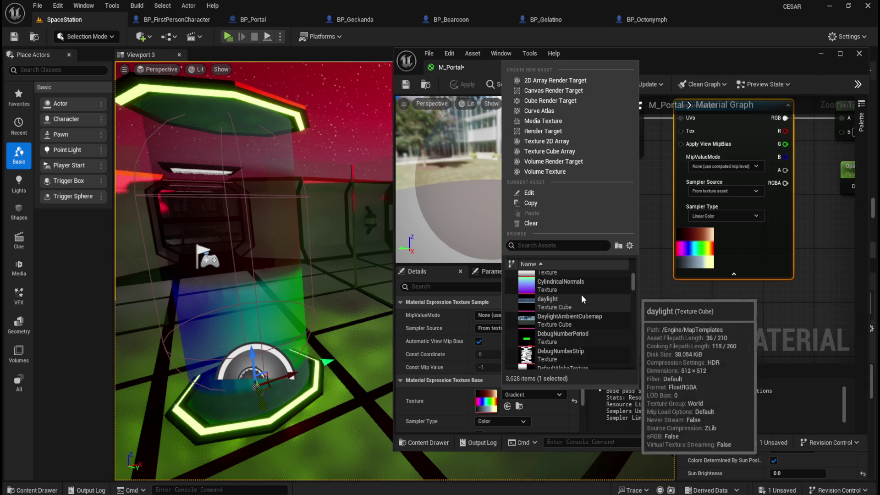
pyautogui.scroll(1, 582, 308)
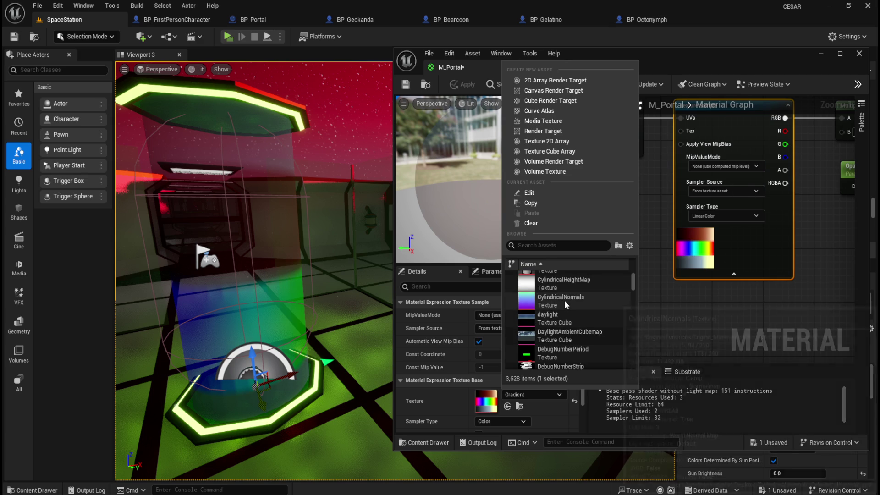
pyautogui.click(564, 301)
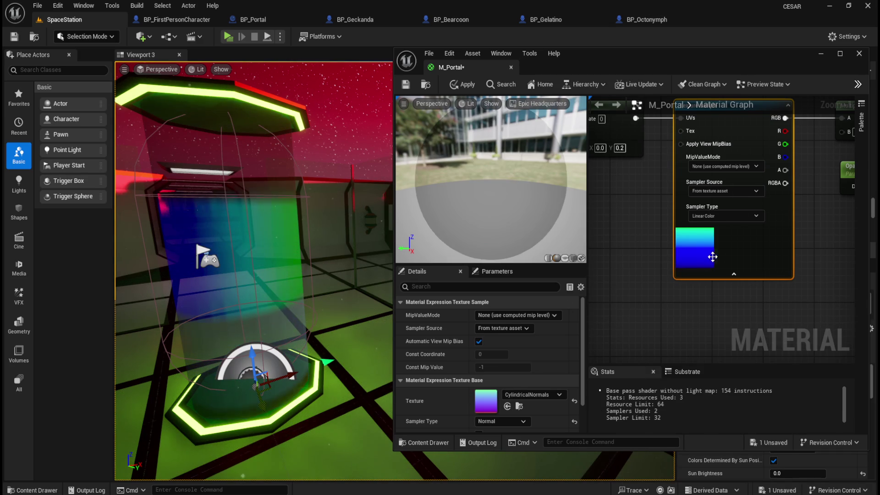
# Apply the CylindricalNormals change, then browse the Texture Sample's texture list
pyautogui.click(455, 85)
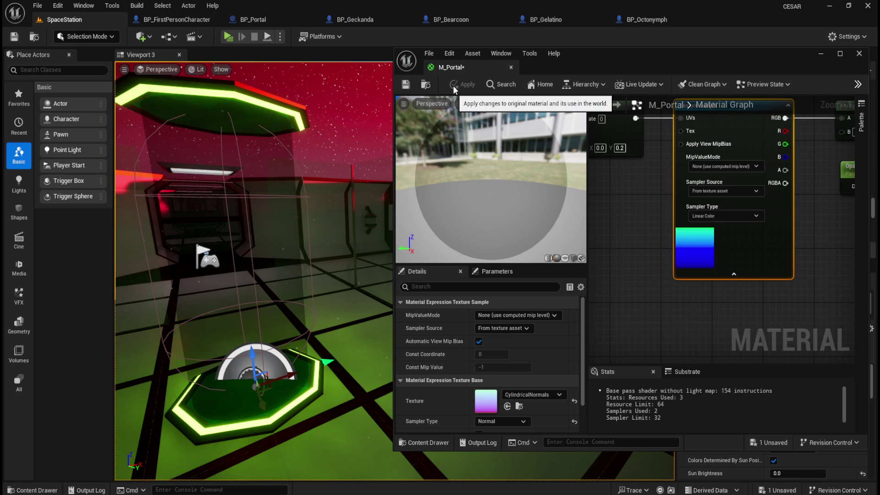
pyautogui.click(546, 394)
pyautogui.scroll(-2, 579, 331)
pyautogui.scroll(-8, 604, 304)
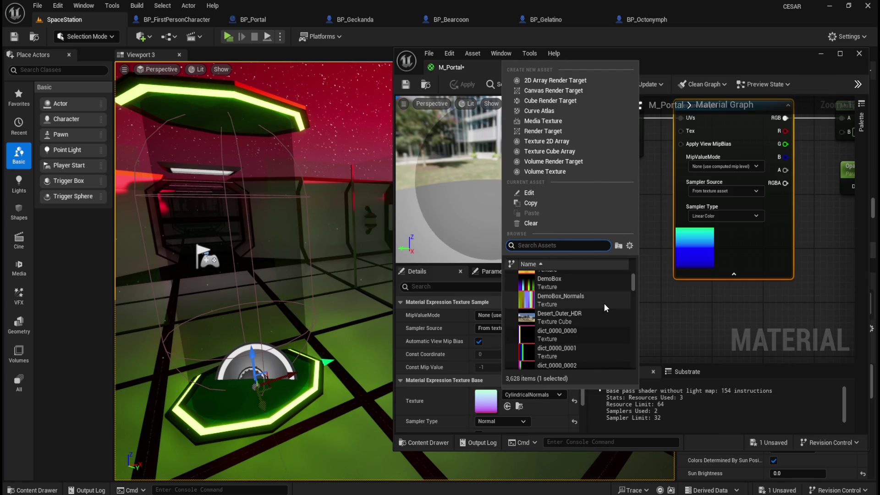
pyautogui.moveTo(603, 304)
pyautogui.scroll(-5, 604, 303)
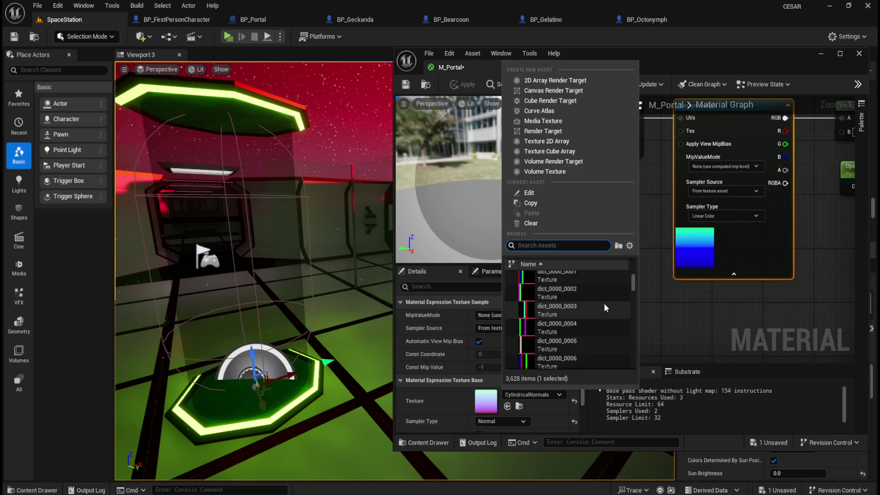
pyautogui.scroll(-10, 604, 304)
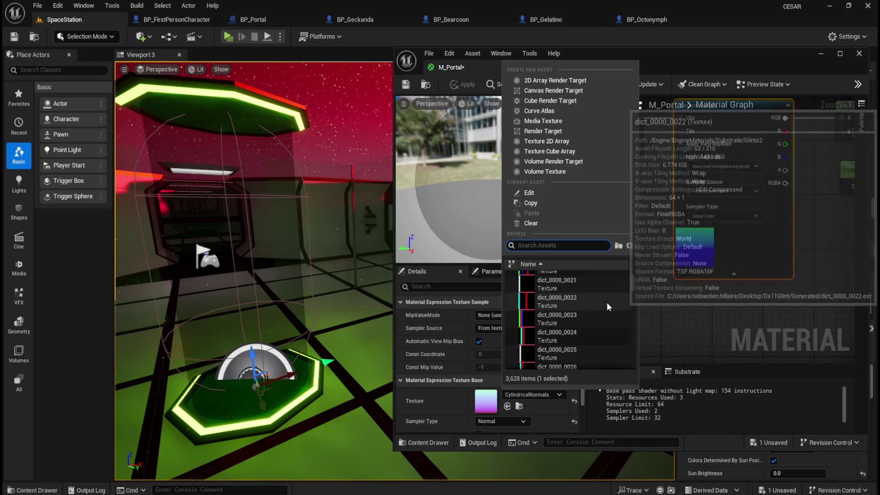
pyautogui.moveTo(632, 286); pyautogui.dragTo(627, 343)
# Pick GGX_LTCMat as the sampled texture and close the picker
pyautogui.moveTo(588, 339)
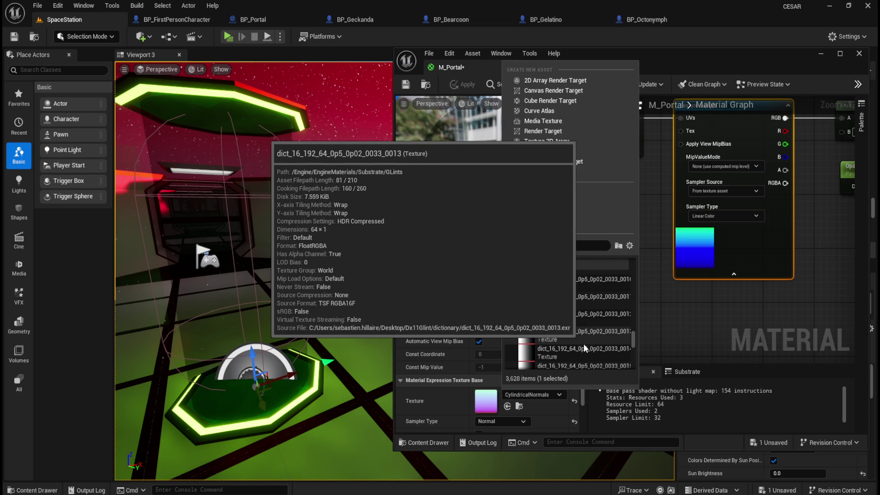
pyautogui.moveTo(633, 339)
pyautogui.mouseDown()
pyautogui.moveTo(632, 354)
pyautogui.moveTo(609, 343)
pyautogui.mouseUp()
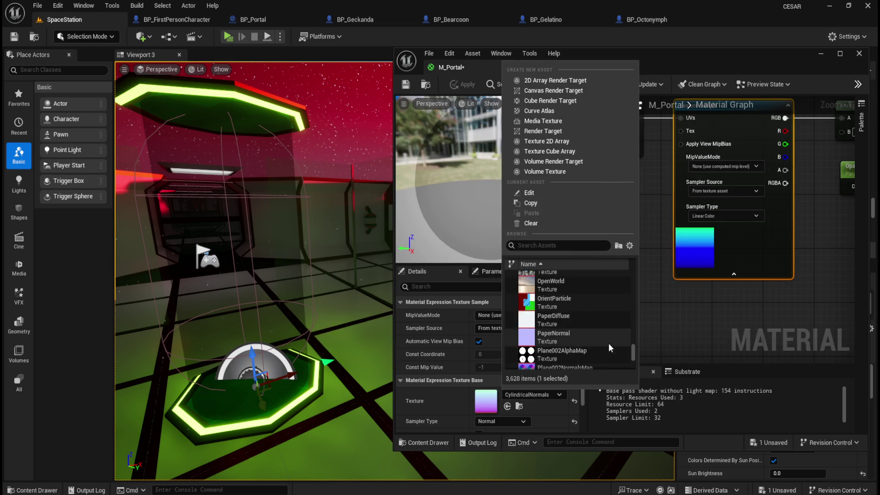
pyautogui.scroll(10, 607, 343)
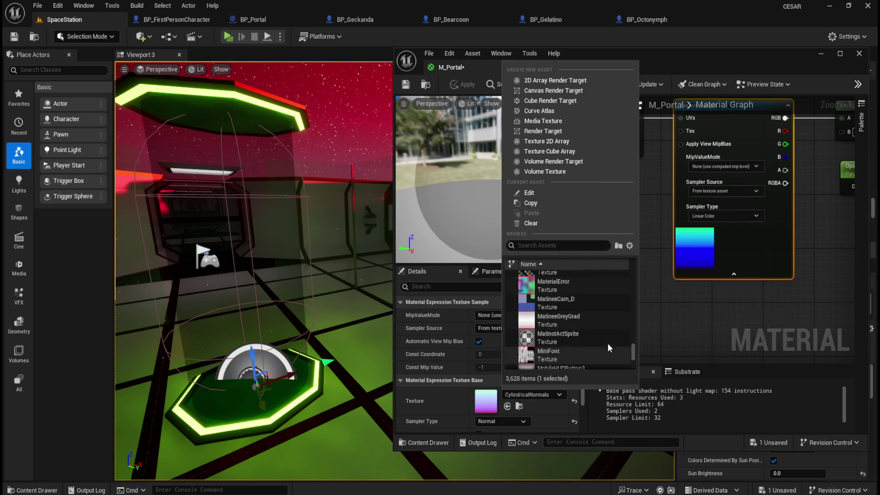
pyautogui.scroll(10, 608, 344)
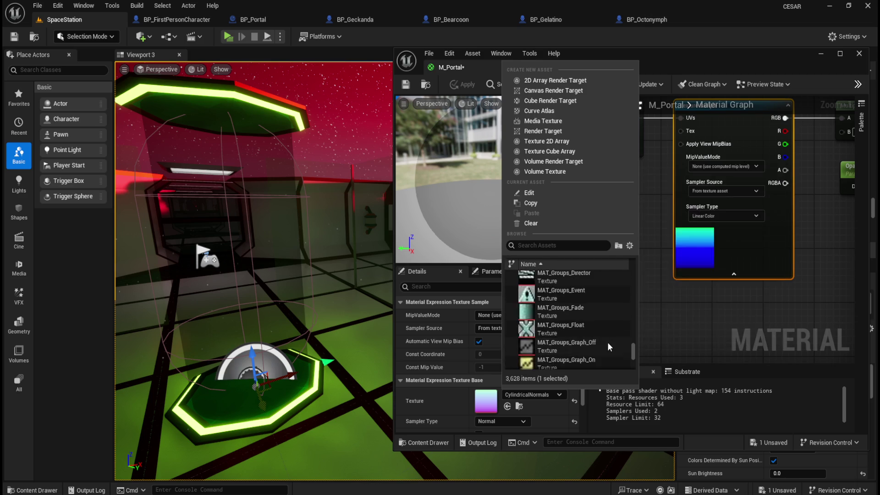
pyautogui.scroll(10, 607, 342)
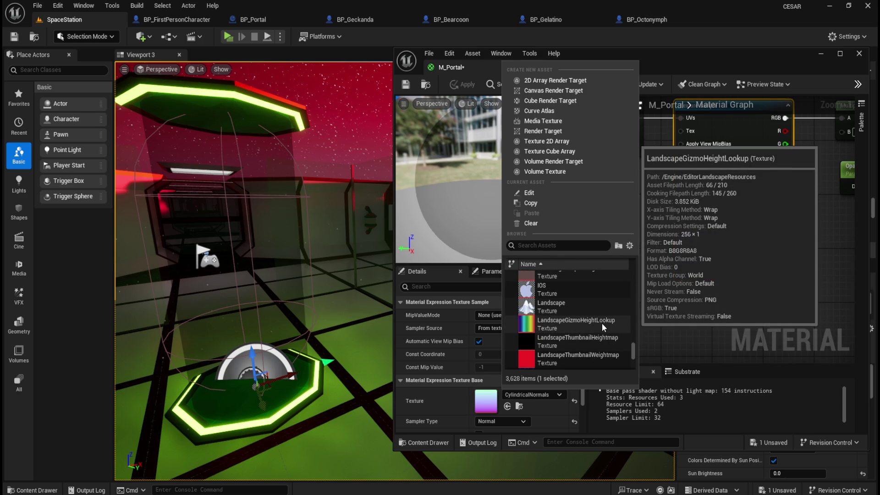
pyautogui.scroll(3, 600, 323)
pyautogui.scroll(10, 600, 325)
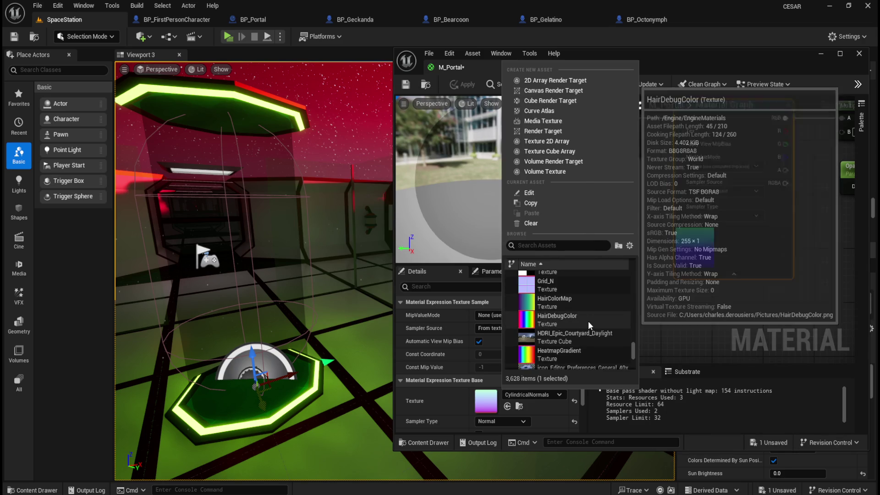
pyautogui.scroll(6, 588, 321)
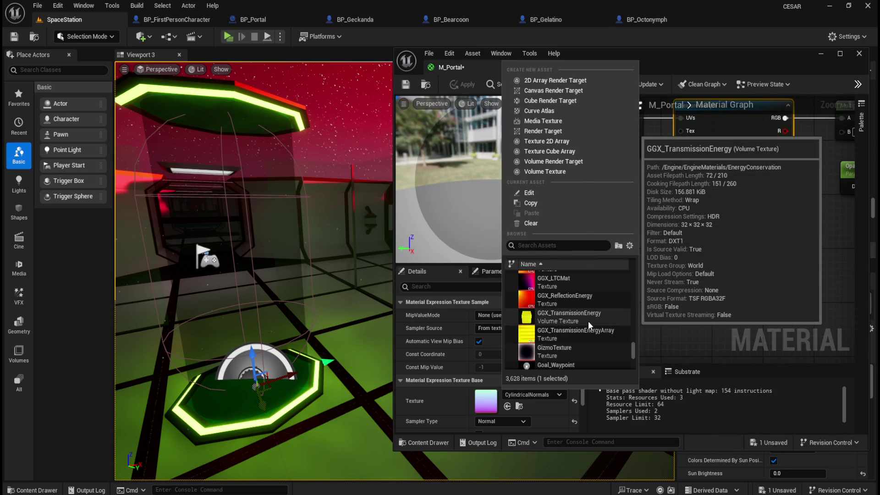
pyautogui.scroll(1, 587, 321)
pyautogui.press('Escape')
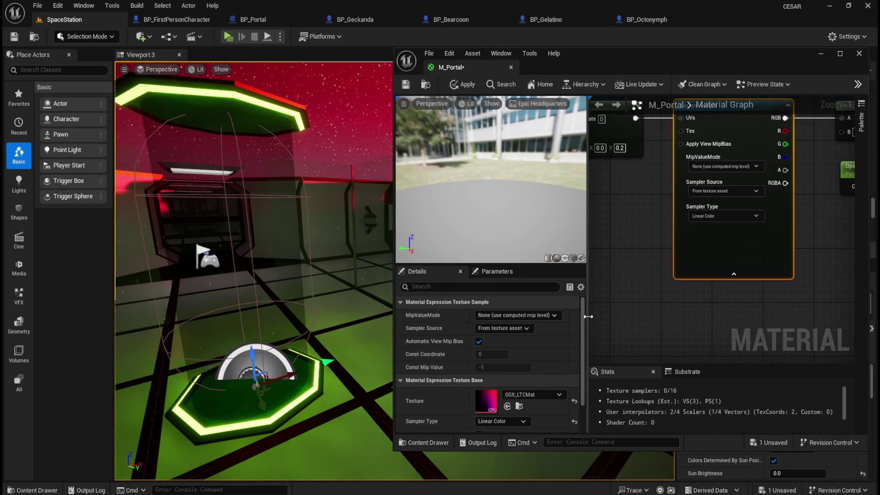
# Apply M_Portal, swap the texture to GGX_ReflectionEnergy, and apply again
pyautogui.click(460, 85)
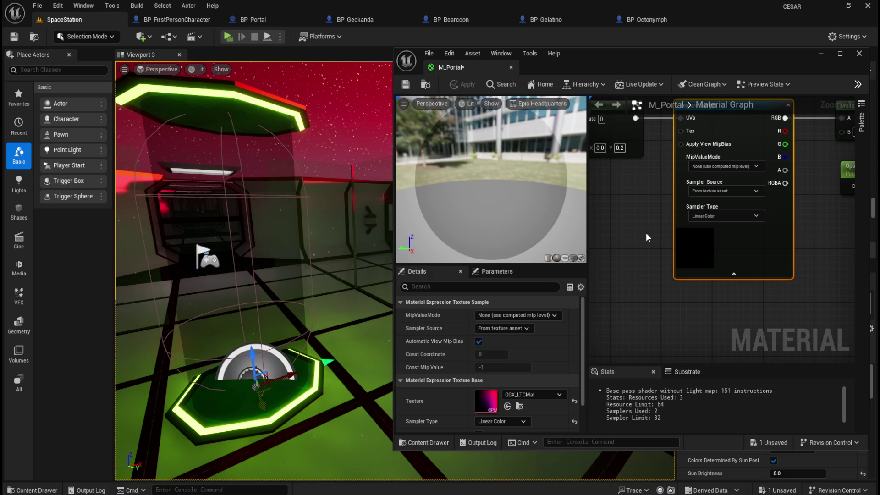
pyautogui.click(546, 395)
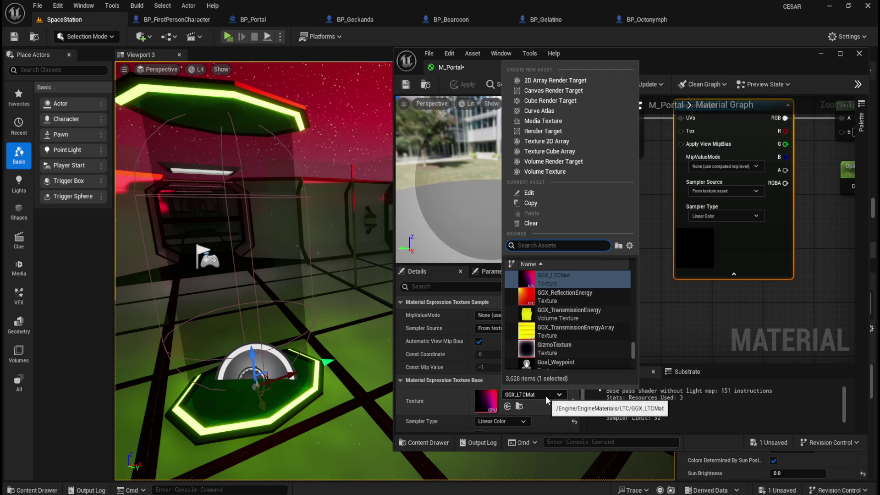
pyautogui.click(574, 303)
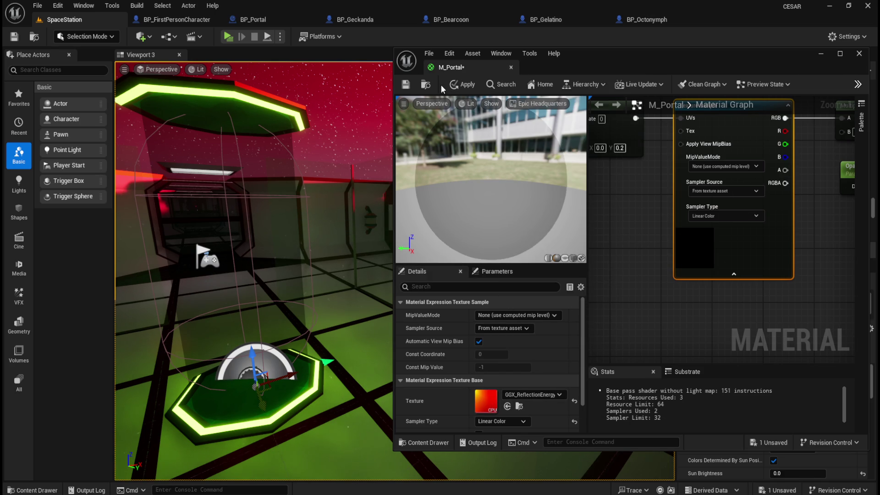
pyautogui.click(459, 85)
# Set the Texture Sample's sampler type to Color, triggering the sampler-type error
pyautogui.click(558, 395)
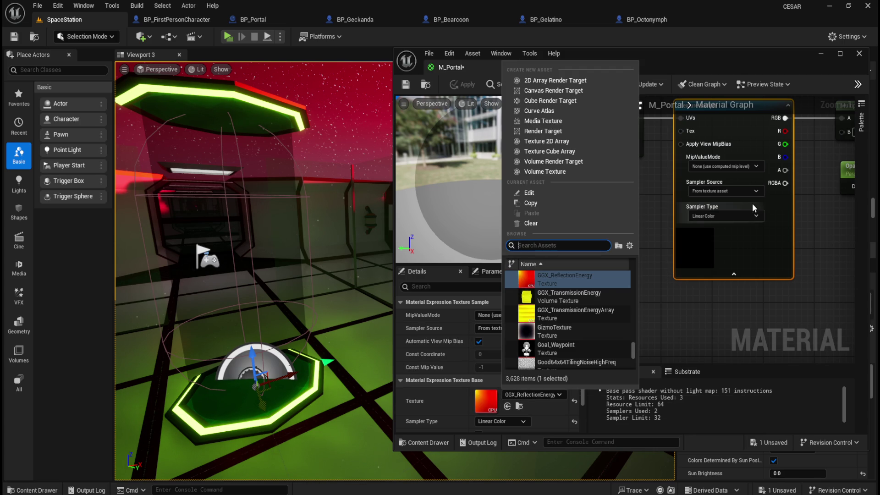
pyautogui.click(744, 215)
pyautogui.click(728, 224)
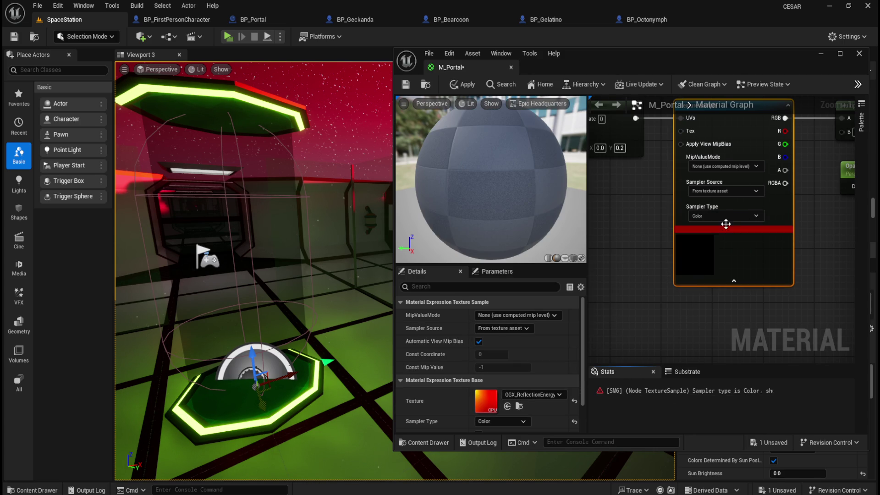
pyautogui.moveTo(723, 229)
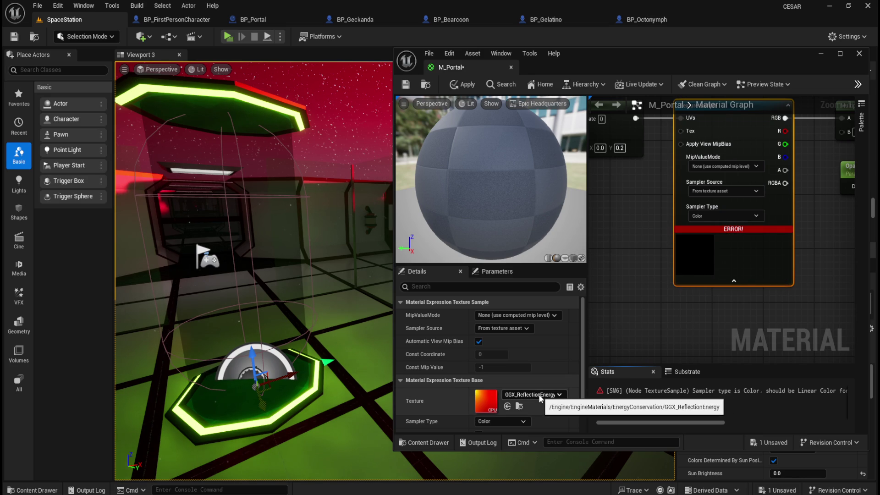
pyautogui.scroll(-2, 535, 414)
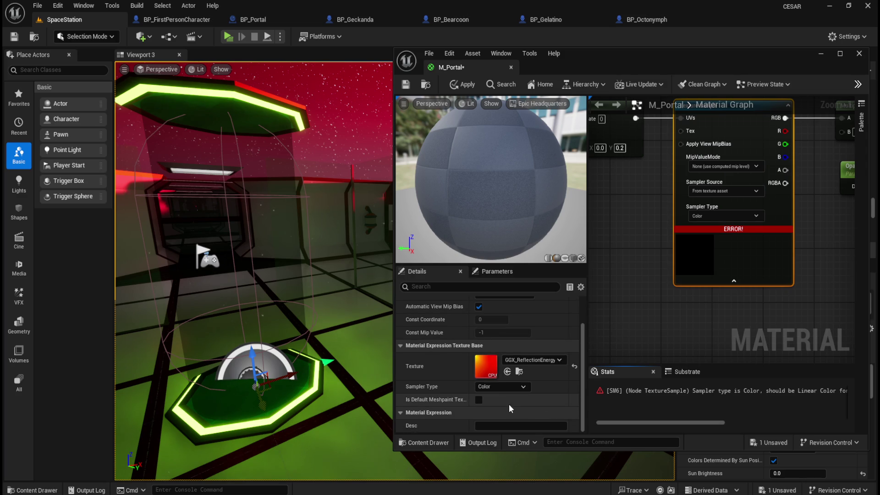
pyautogui.scroll(2, 514, 397)
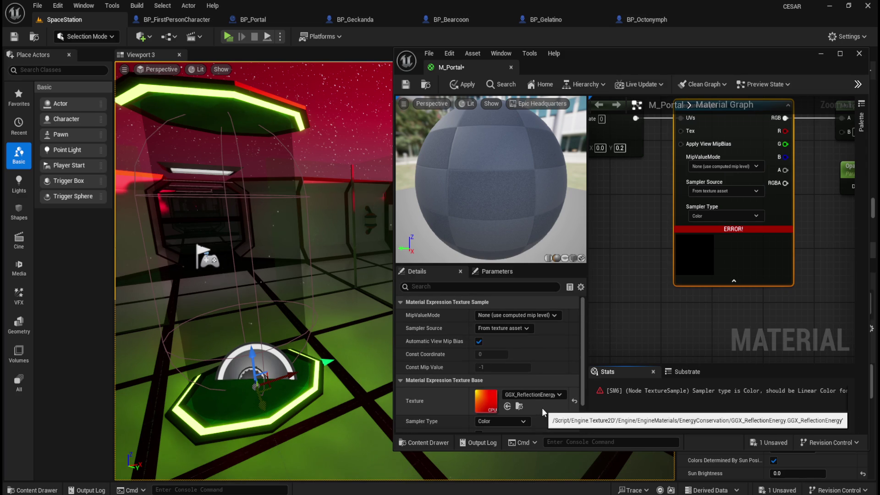
pyautogui.click(727, 217)
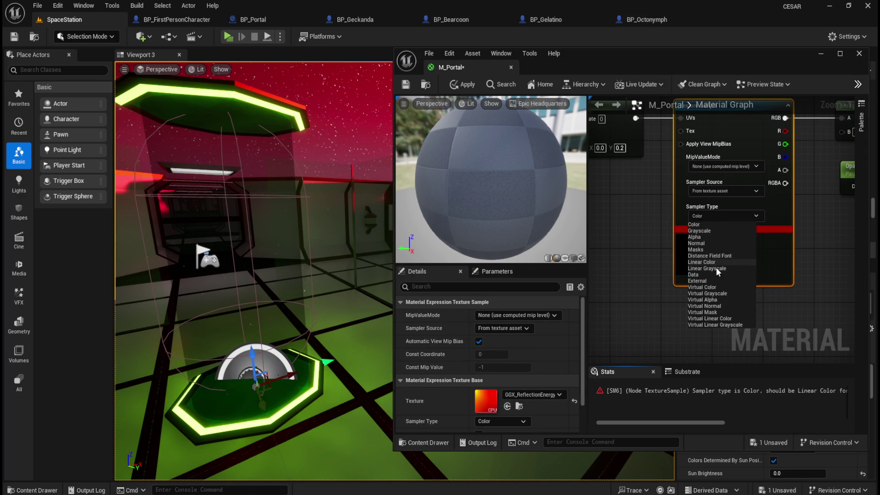
# Try Virtual Color sampling, clear the texture to None, then set the sampler back to Color
pyautogui.click(709, 286)
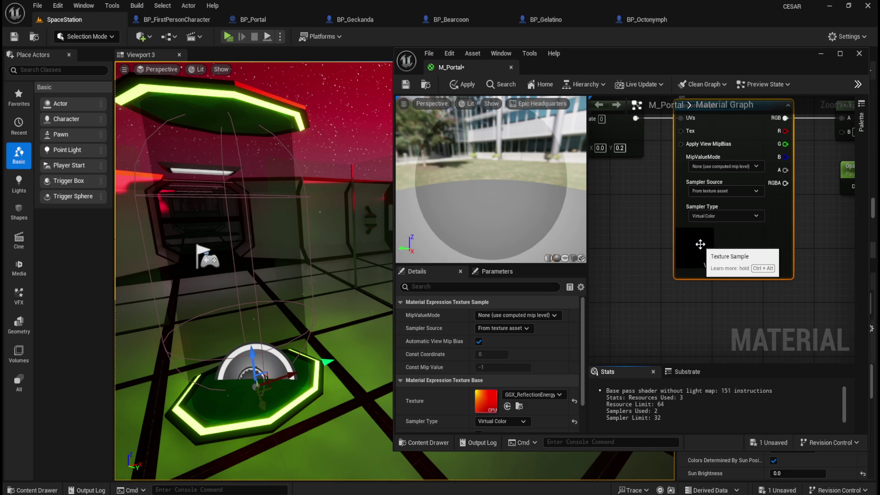
pyautogui.click(574, 400)
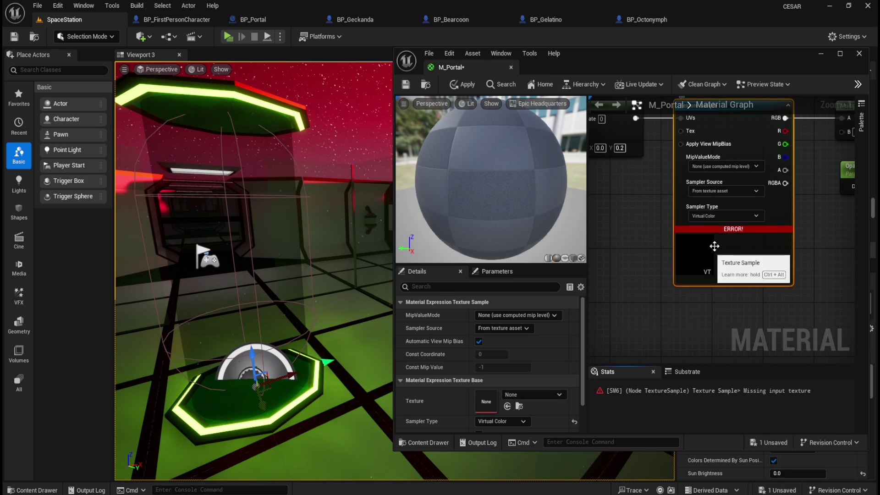
pyautogui.click(734, 217)
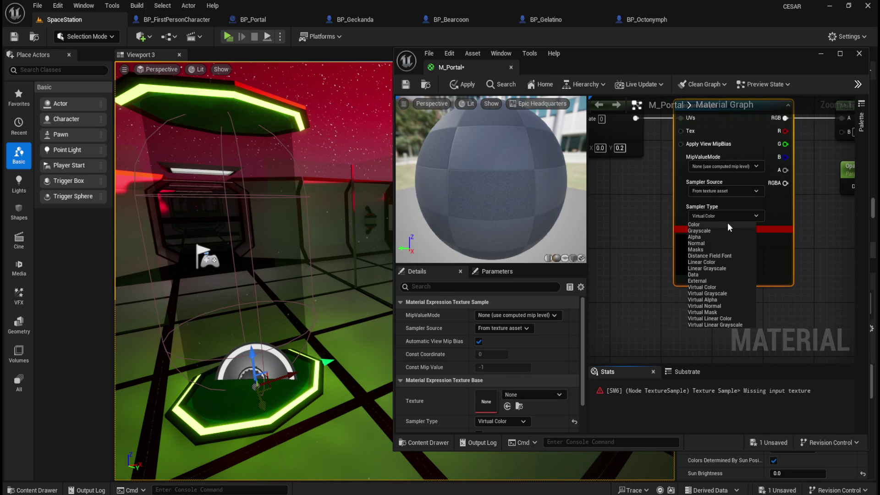
pyautogui.click(728, 224)
pyautogui.moveTo(719, 322)
pyautogui.mouseDown()
pyautogui.moveTo(605, 349)
pyautogui.moveTo(695, 359)
pyautogui.mouseUp()
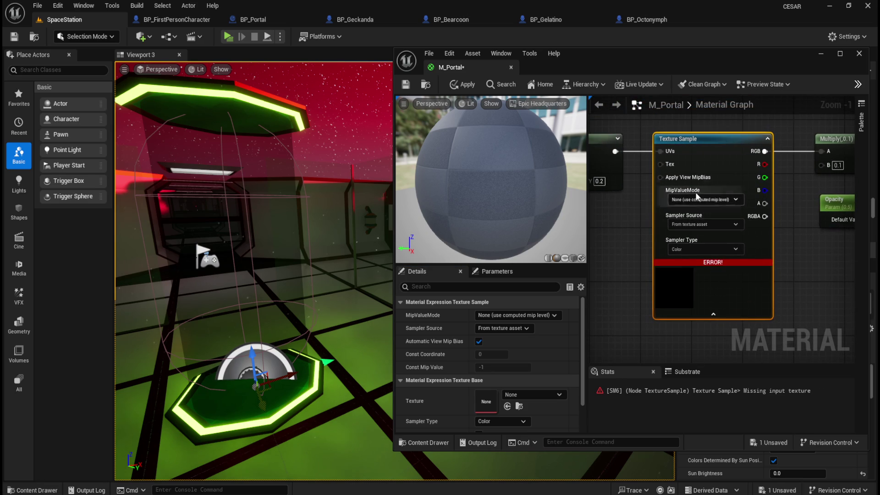
# Toggle the Content Drawer and reselect the Texture Sample node to review the missing-texture error
pyautogui.moveTo(710, 265)
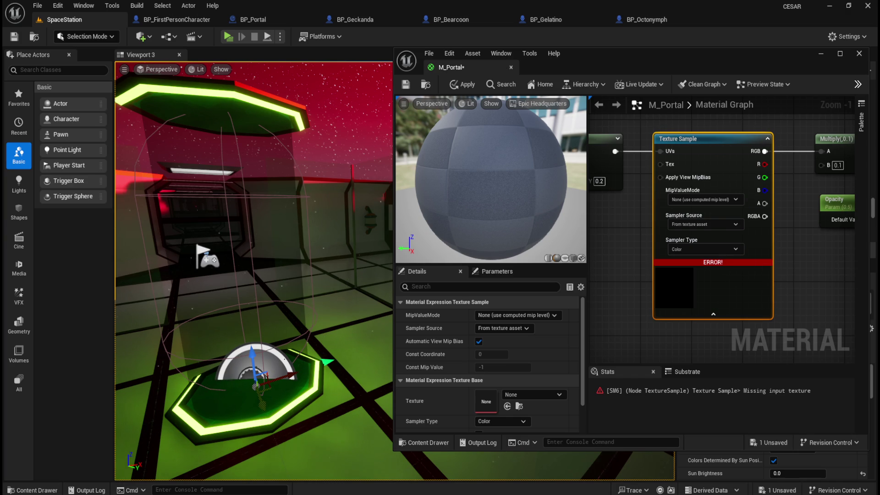
pyautogui.click(628, 242)
pyautogui.moveTo(628, 242); pyautogui.dragTo(598, 253)
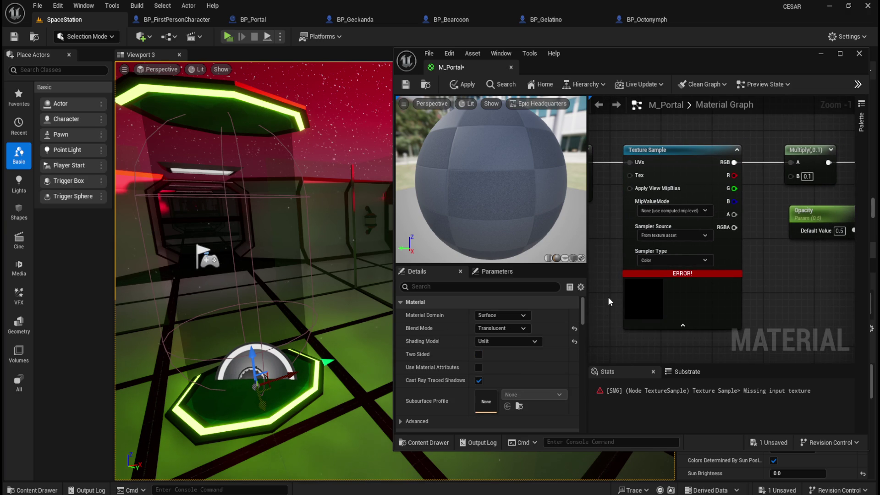
pyautogui.hotkey('ctrl', 'space')
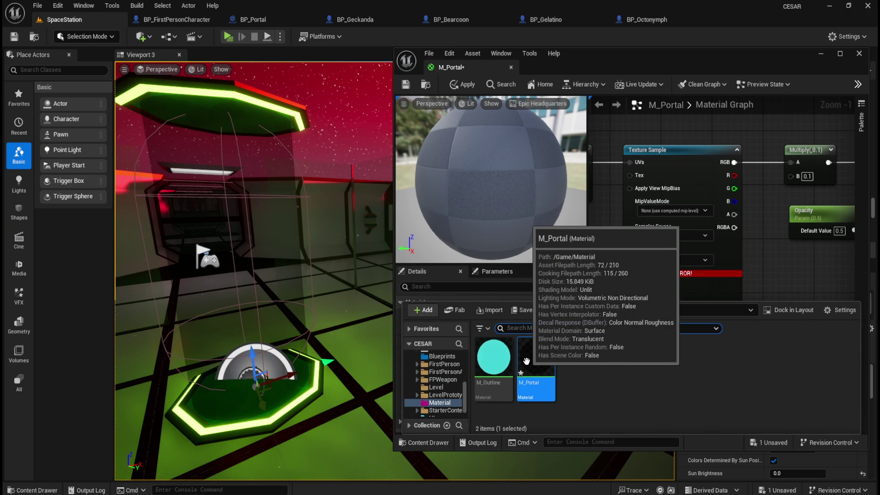
pyautogui.click(604, 256)
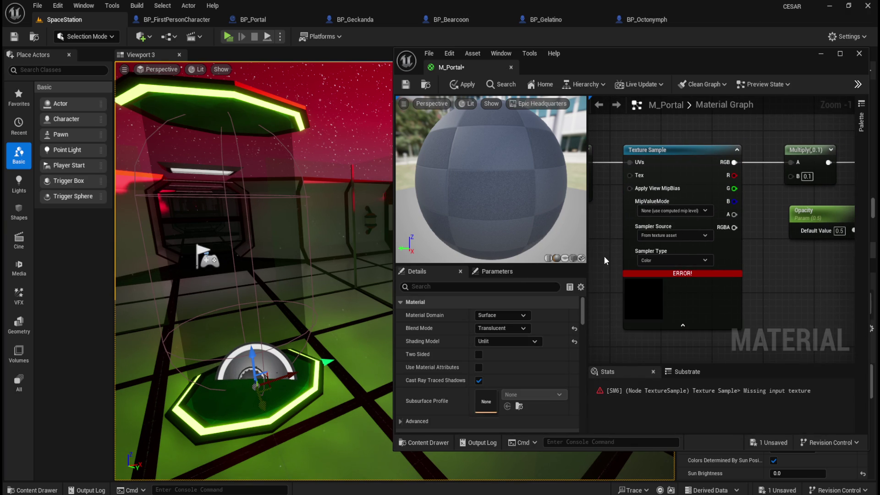
pyautogui.click(655, 297)
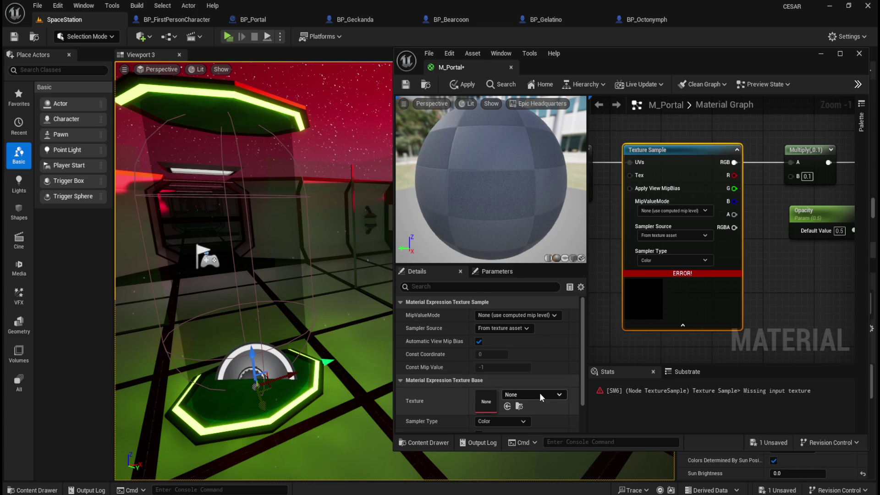
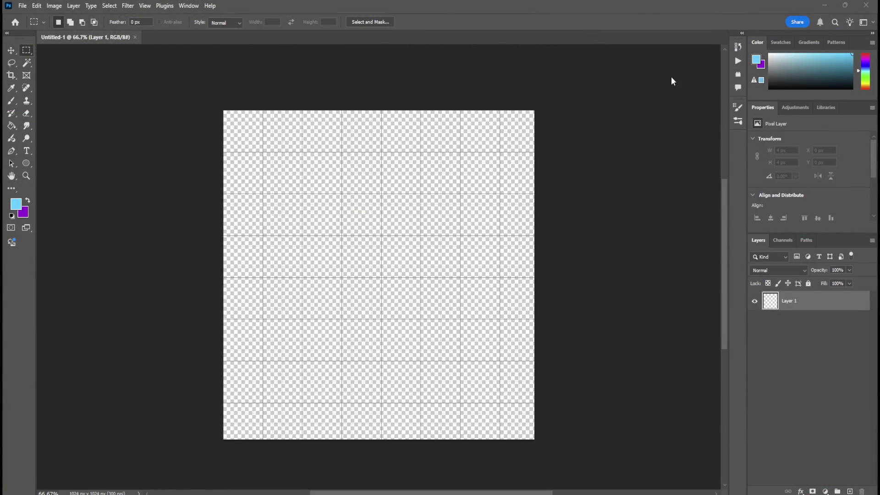
# Bring up Unreal Editor with the M_Portal material, then add a new empty Photoshop layer
pyautogui.moveTo(520, 494)
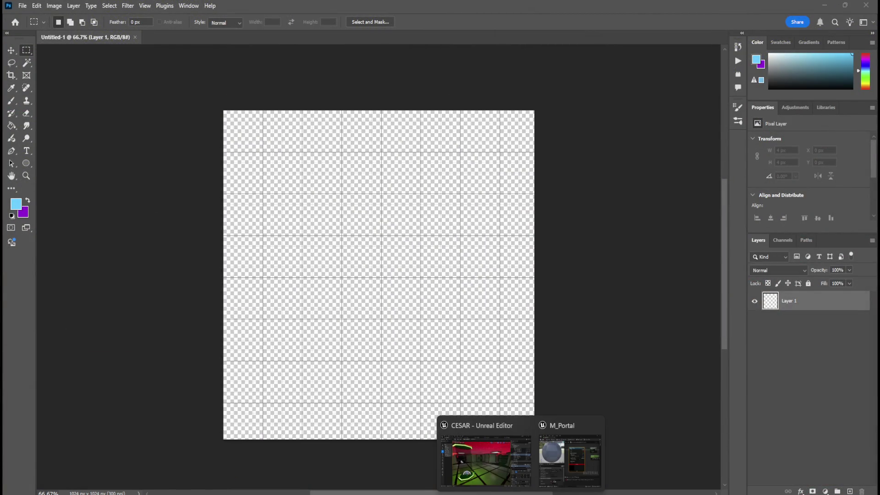
pyautogui.click(485, 458)
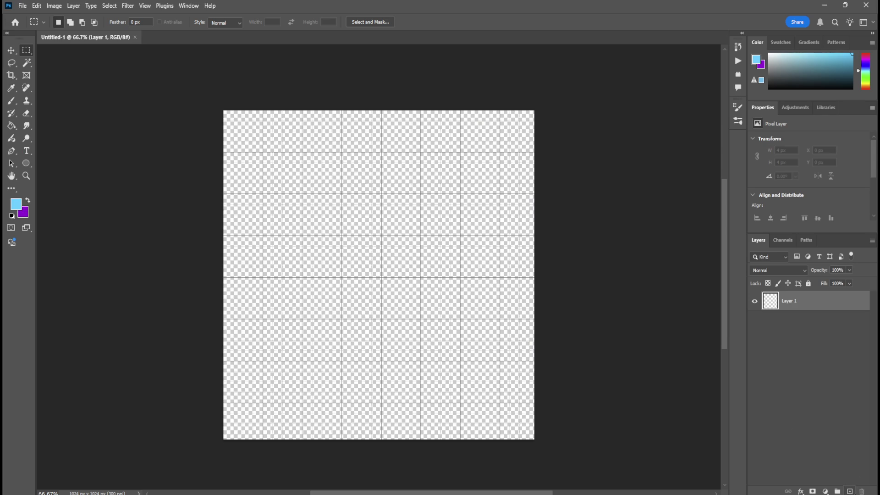
pyautogui.click(850, 491)
# Select Layer 2, choose the Paint Bucket, and open the foreground Color Picker
pyautogui.click(793, 323)
pyautogui.click(795, 308)
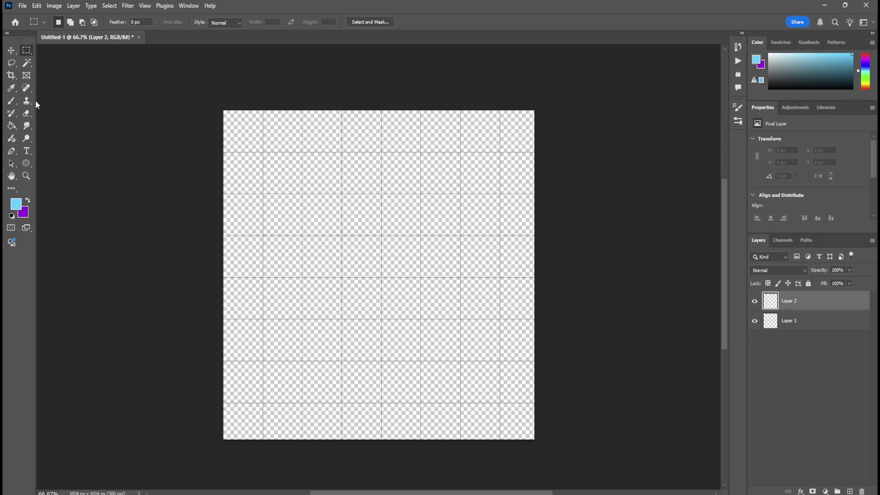
pyautogui.click(13, 128)
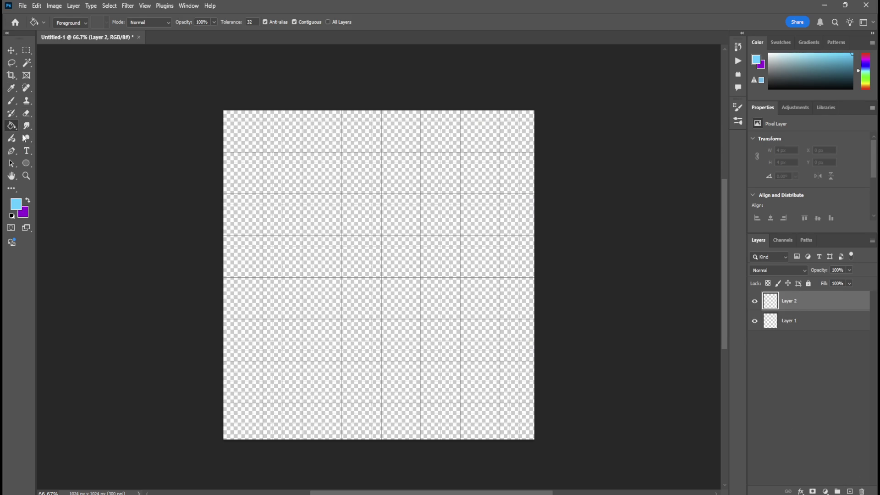
pyautogui.click(16, 205)
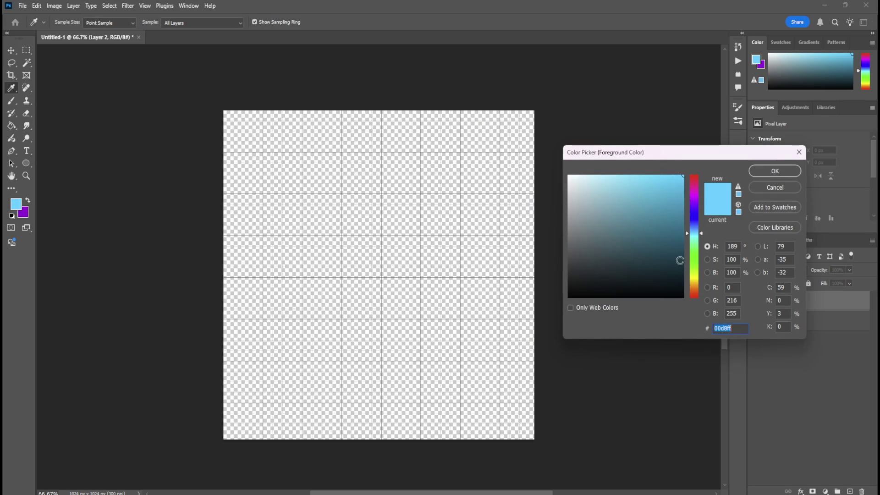
# Repeatedly try pasting hex 3DA4B2FF as the foreground colour, dismiss the invalid-value warnings, and cancel the picker
pyautogui.write('3DA4B2FF')
pyautogui.click(774, 171)
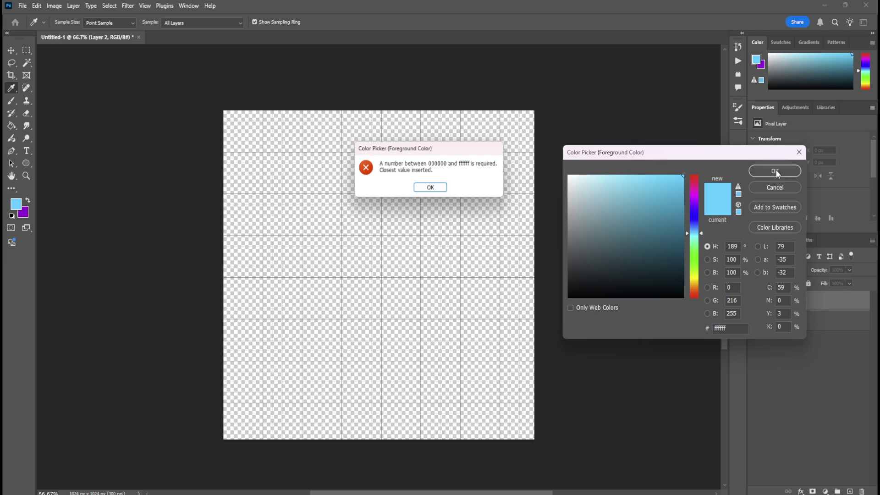
pyautogui.click(431, 188)
pyautogui.hotkey('alt', 'Tab')
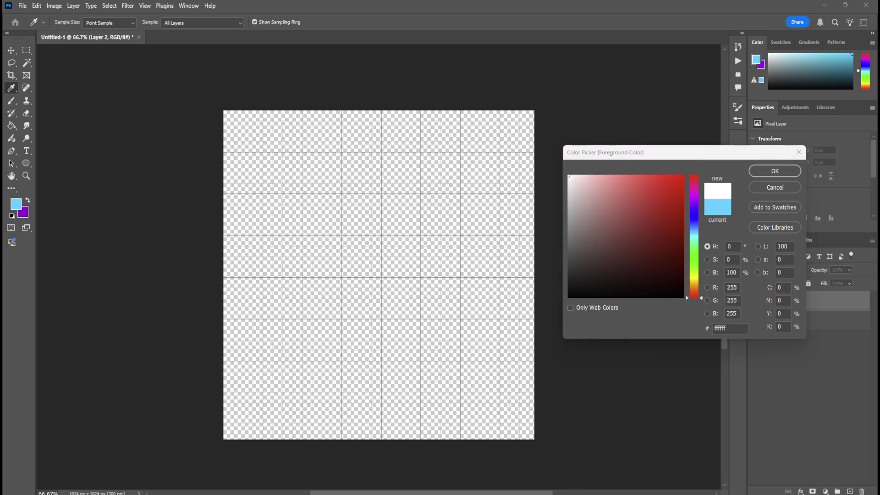
pyautogui.click(728, 329)
pyautogui.write('3DA4B2FF')
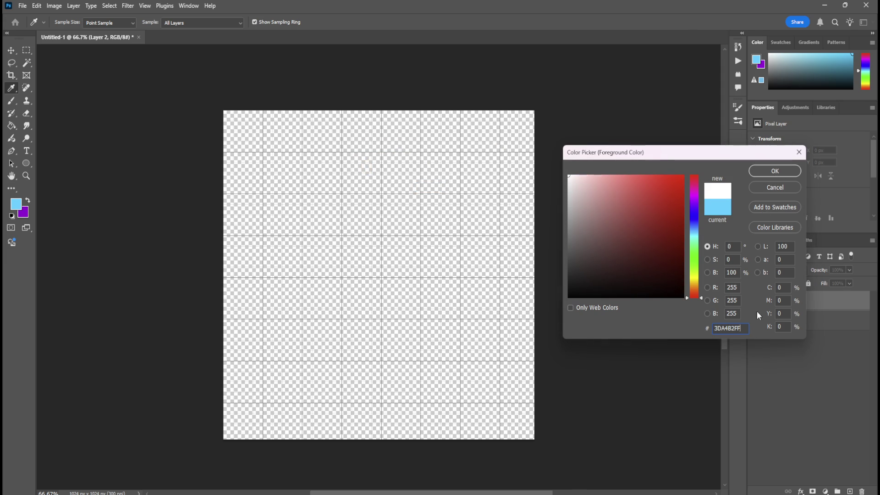
pyautogui.click(768, 171)
pyautogui.click(433, 188)
pyautogui.write('3DA4B2FF')
pyautogui.click(784, 171)
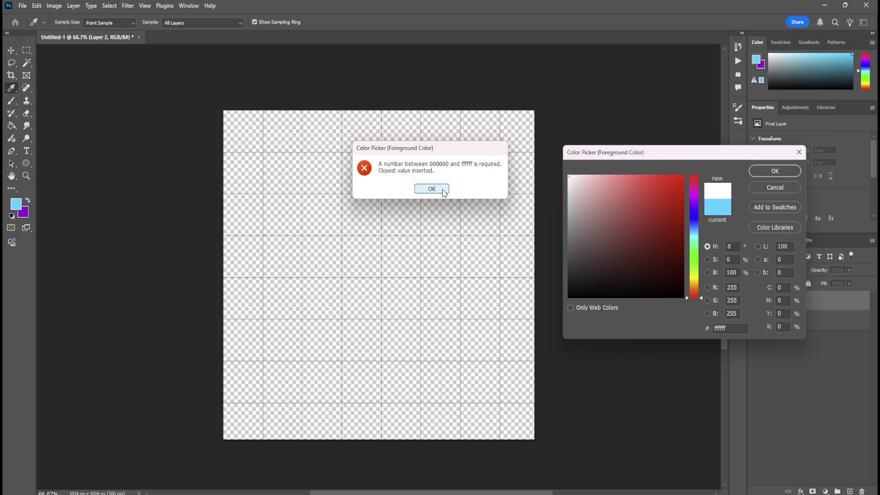
pyautogui.click(442, 189)
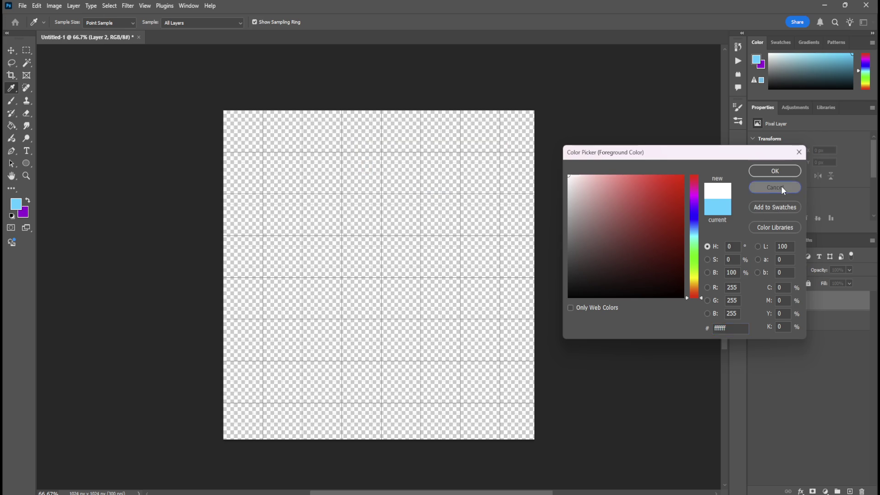
pyautogui.click(781, 187)
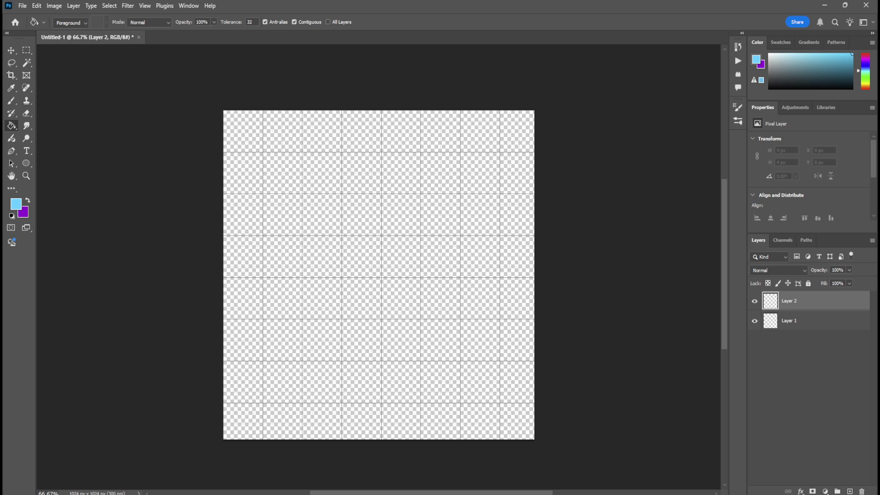
pyautogui.click(775, 494)
# Launch Blender from Steam and open the CESAR project, viewing the central room in perspective
pyautogui.rightClick(810, 462)
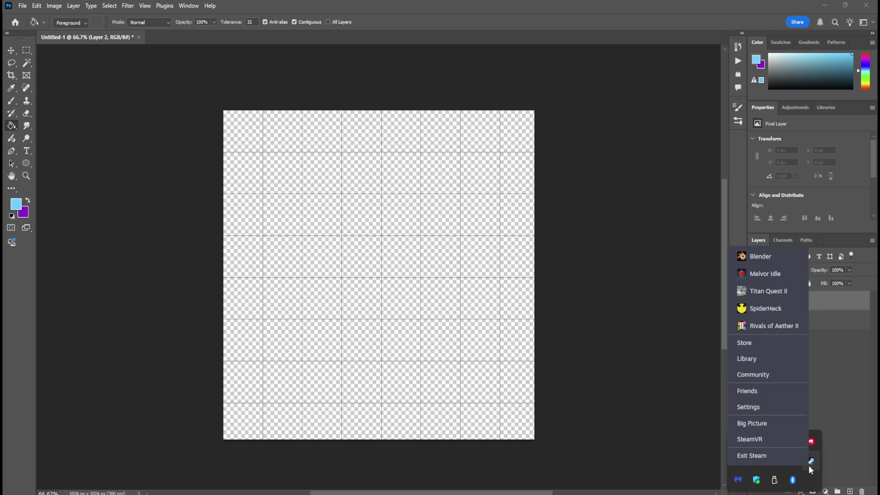
pyautogui.click(785, 257)
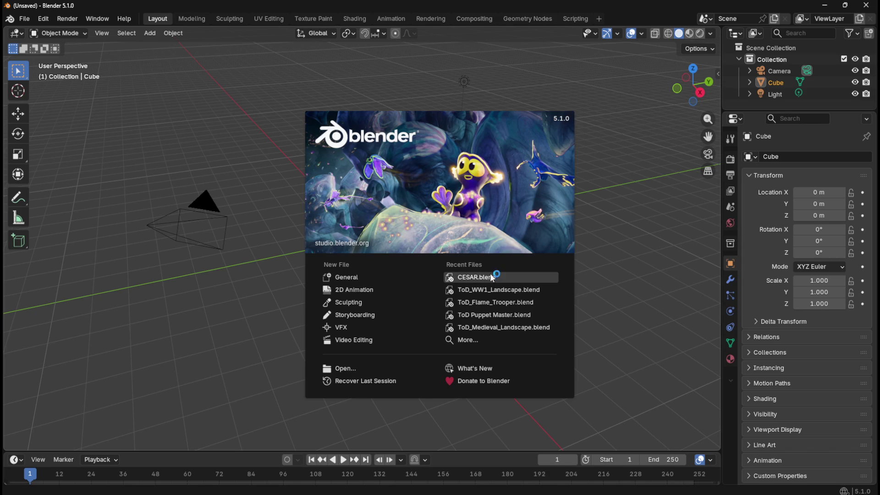
pyautogui.click(490, 276)
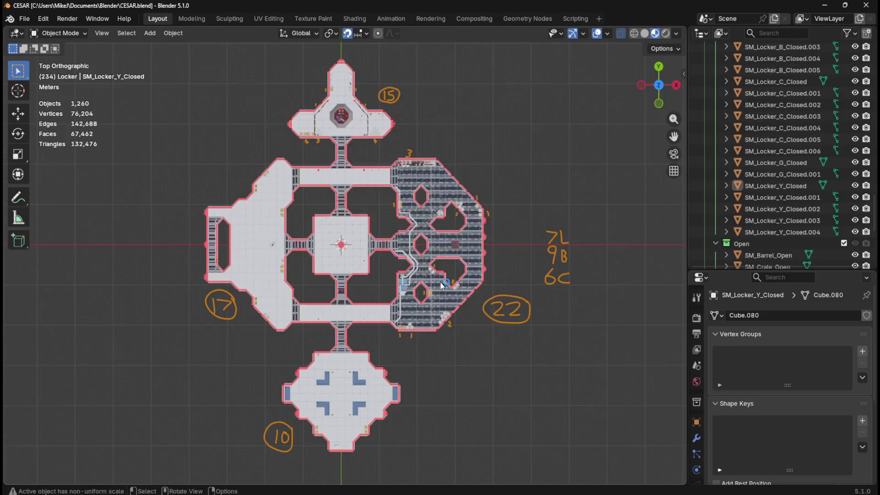
pyautogui.scroll(8, 343, 254)
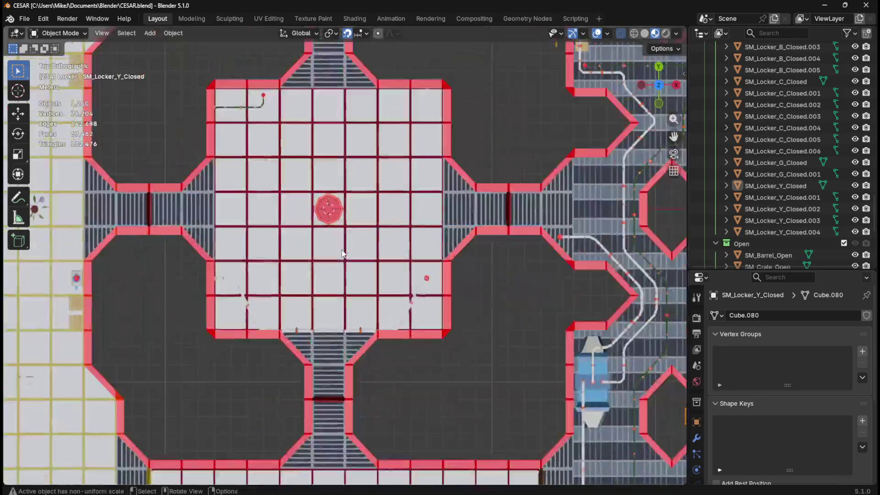
pyautogui.scroll(4, 343, 253)
pyautogui.rightClick(367, 208)
pyautogui.press('Escape')
pyautogui.moveTo(367, 208); pyautogui.dragTo(343, 209)
# Select SM_Teleporter in the Shading workspace and isolate it, viewed from above
pyautogui.click(303, 230)
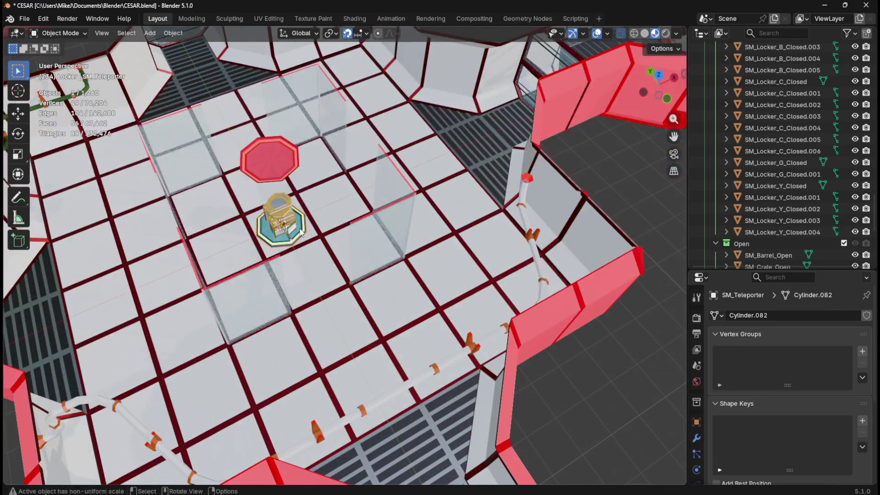
pyautogui.click(350, 19)
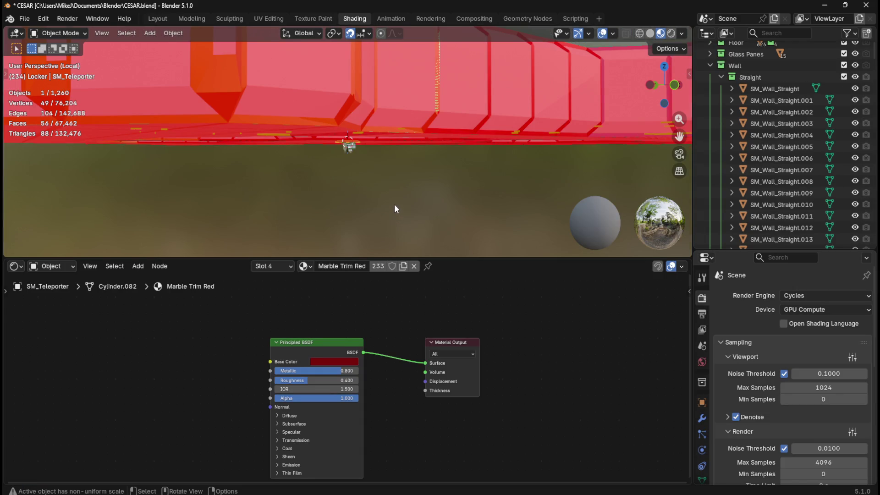
pyautogui.press('KP_Decimal')
pyautogui.moveTo(413, 188); pyautogui.dragTo(439, 213)
pyautogui.scroll(2, 386, 177)
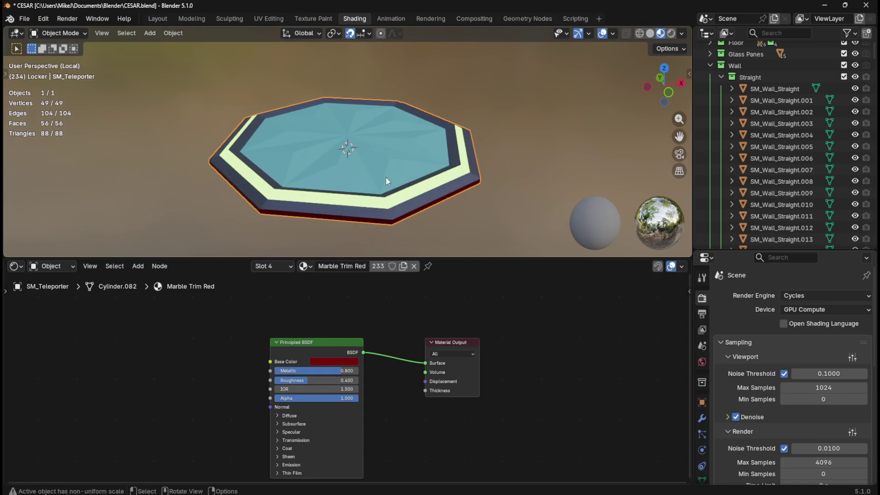
pyautogui.moveTo(386, 177); pyautogui.dragTo(387, 216)
# Show the Teleporter_Centre material and copy its Base Color hex 3DA4B2FF
pyautogui.click(285, 267)
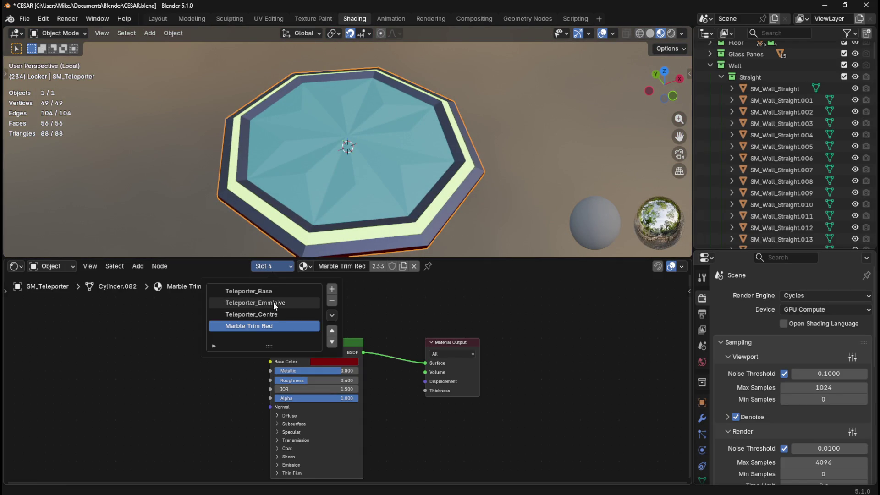
pyautogui.click(273, 314)
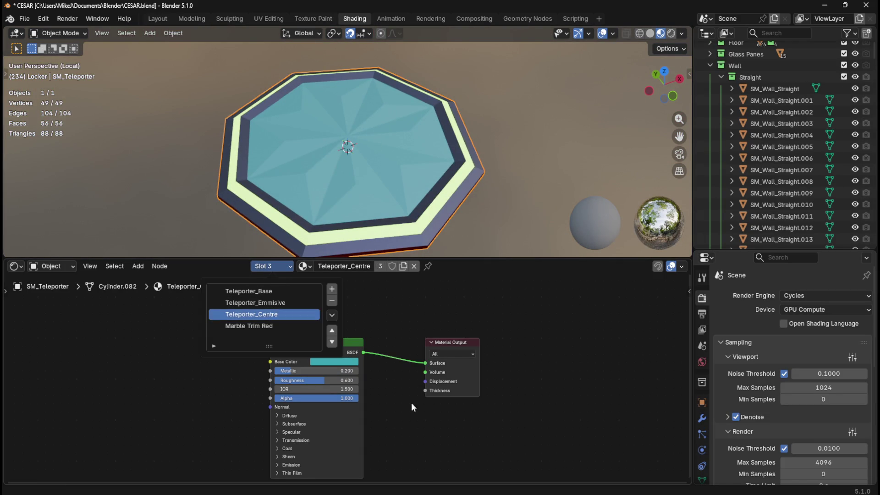
pyautogui.click(353, 363)
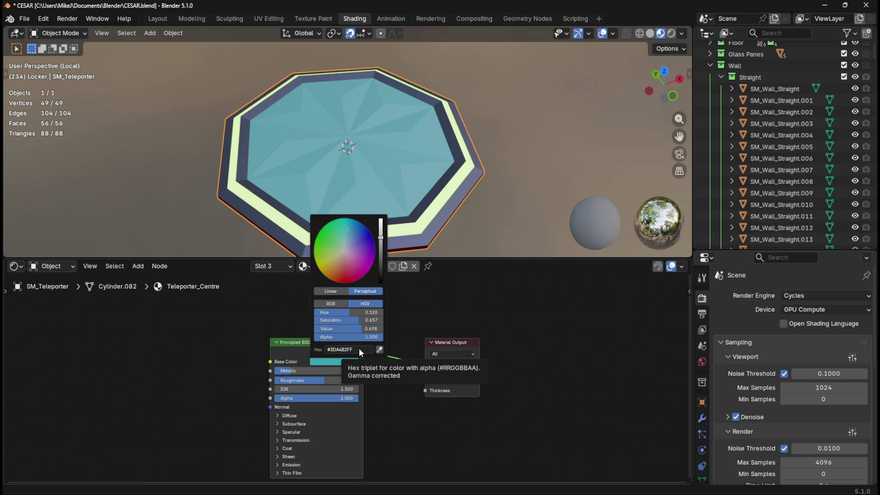
pyautogui.click(352, 350)
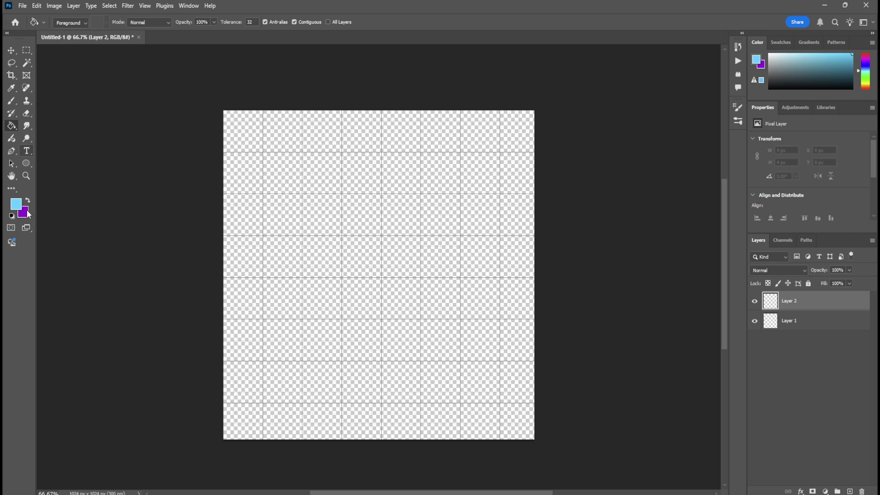
# Set the foreground colour to teal 3DA4B2, fill the canvas with it, and hide the grid
pyautogui.click(17, 205)
pyautogui.write('#3DA4B2')
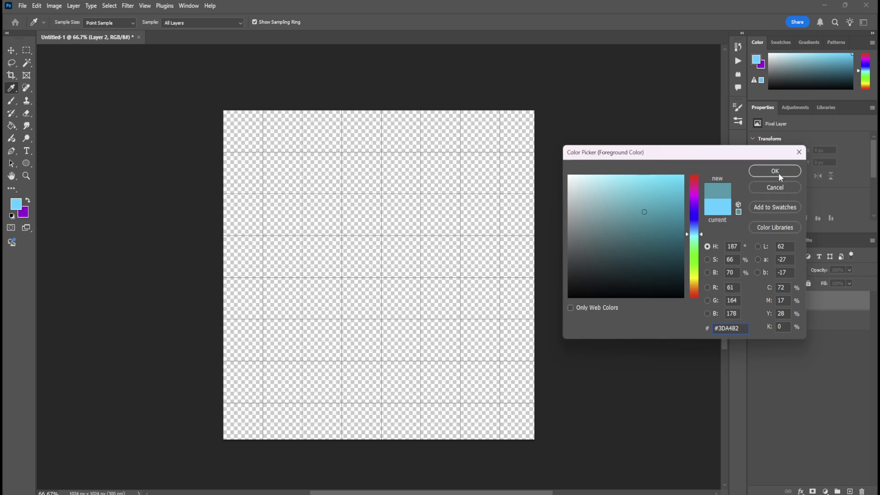
pyautogui.click(775, 171)
pyautogui.press('g')
pyautogui.click(368, 230)
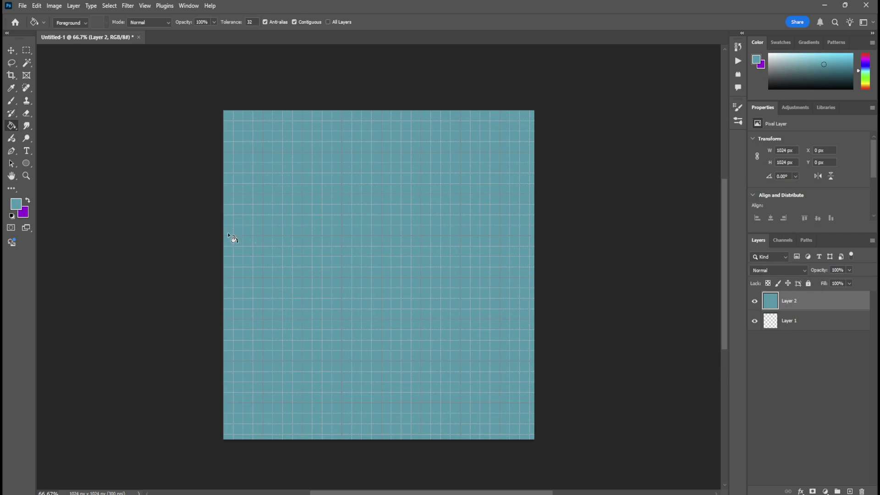
pyautogui.hotkey('ctrl', "'")
# Duplicate Layer 2 as a hidden Layer 2 copy and keep Layer 2 as the working layer
pyautogui.scroll(2, 227, 263)
pyautogui.scroll(-1, 229, 266)
pyautogui.scroll(1, 360, 271)
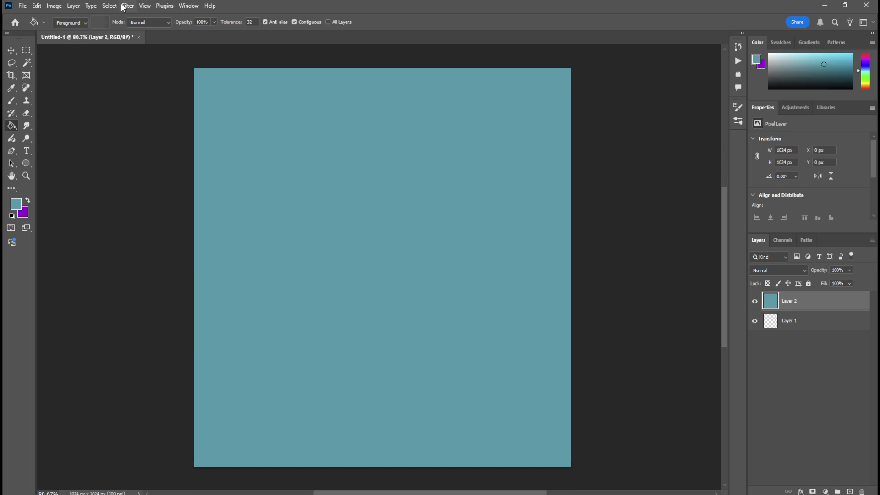
pyautogui.click(11, 51)
pyautogui.click(800, 323)
pyautogui.click(800, 306)
pyautogui.rightClick(797, 301)
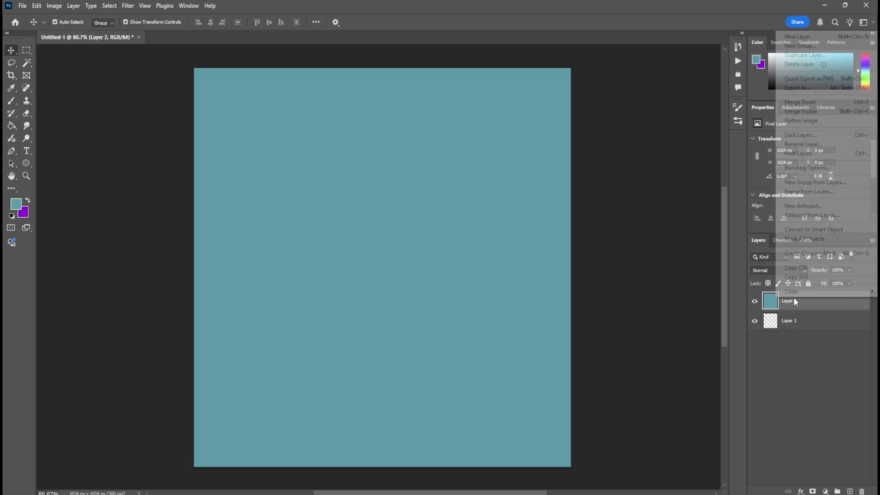
pyautogui.click(807, 55)
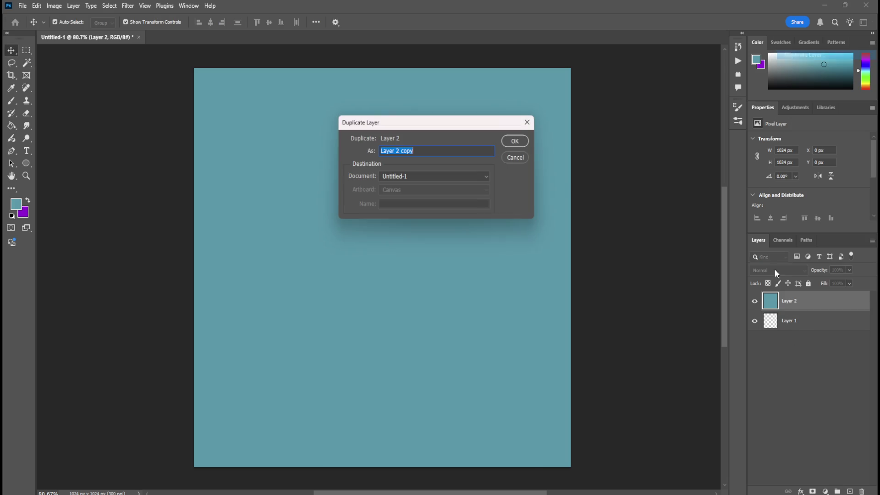
pyautogui.click(510, 142)
pyautogui.click(755, 301)
pyautogui.click(796, 321)
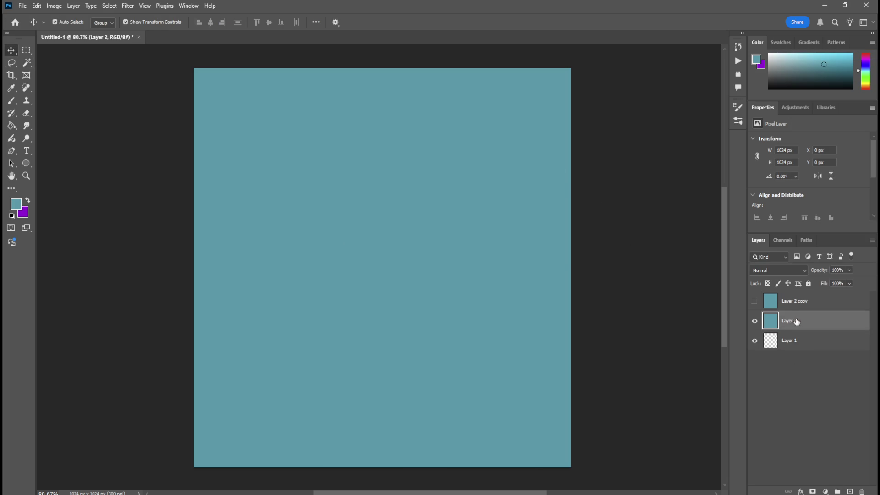
pyautogui.click(128, 5)
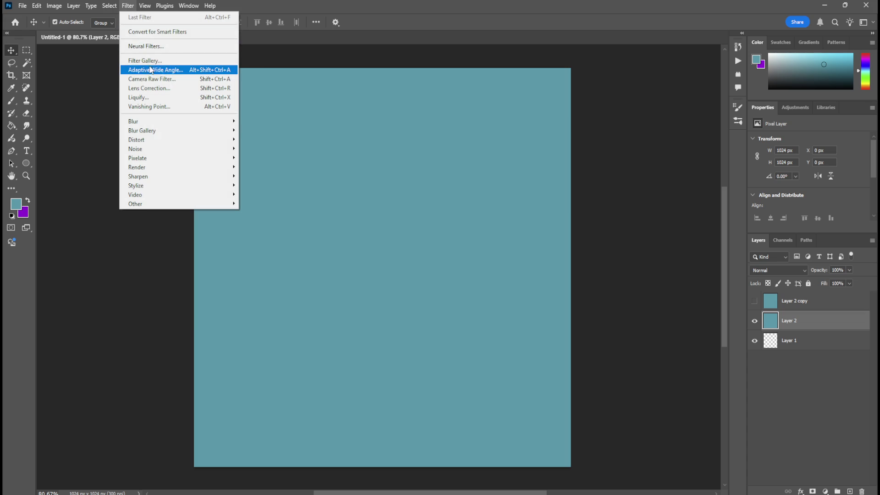
# In the Filter Gallery, preview Artistic filters like Rough Pastels, Sponge, Film Grain and Watercolor
pyautogui.click(147, 61)
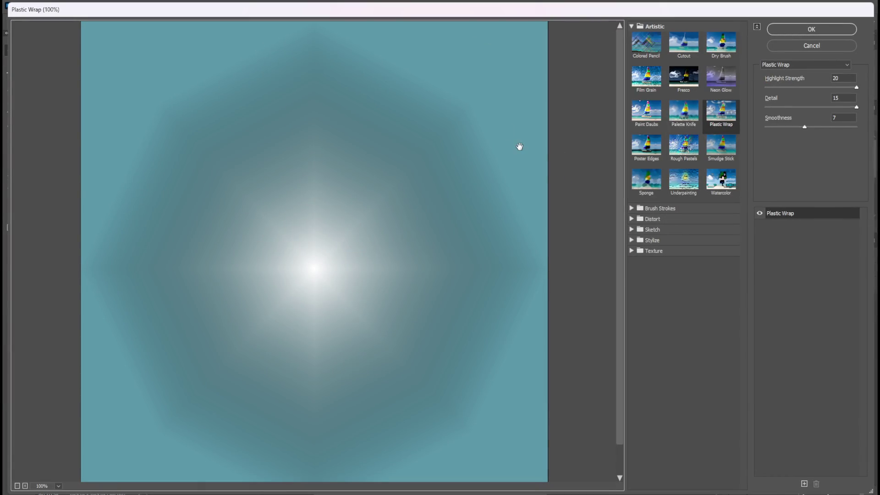
pyautogui.click(683, 146)
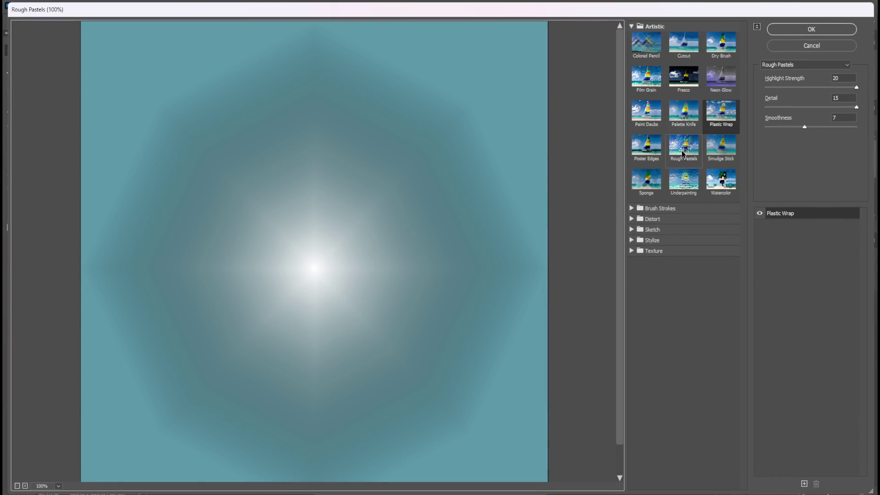
pyautogui.click(682, 188)
pyautogui.click(647, 185)
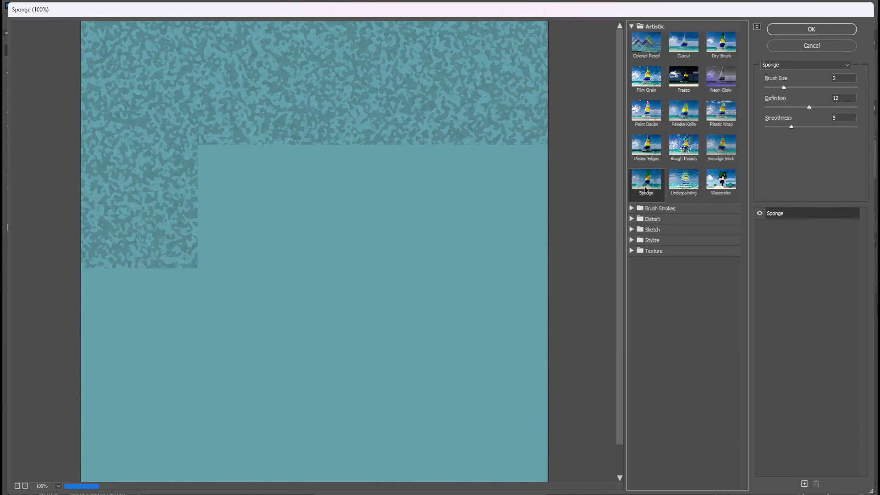
pyautogui.click(646, 146)
pyautogui.click(647, 112)
pyautogui.click(648, 90)
pyautogui.click(646, 43)
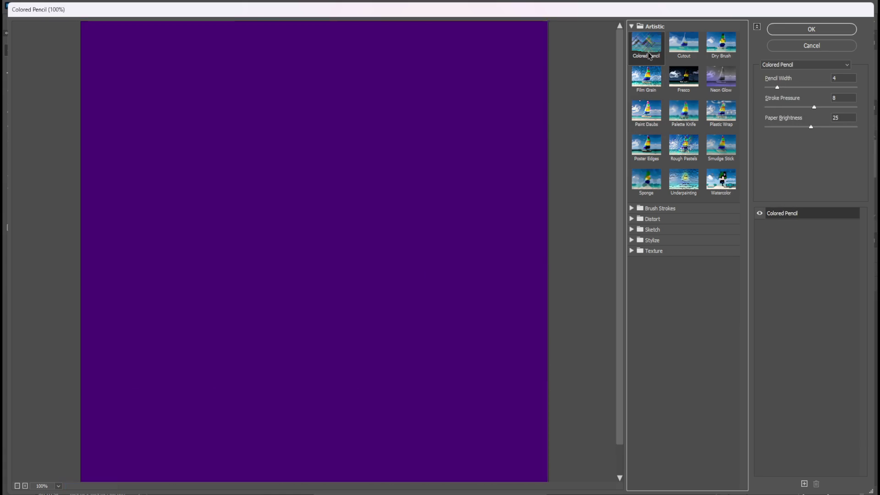
pyautogui.click(646, 78)
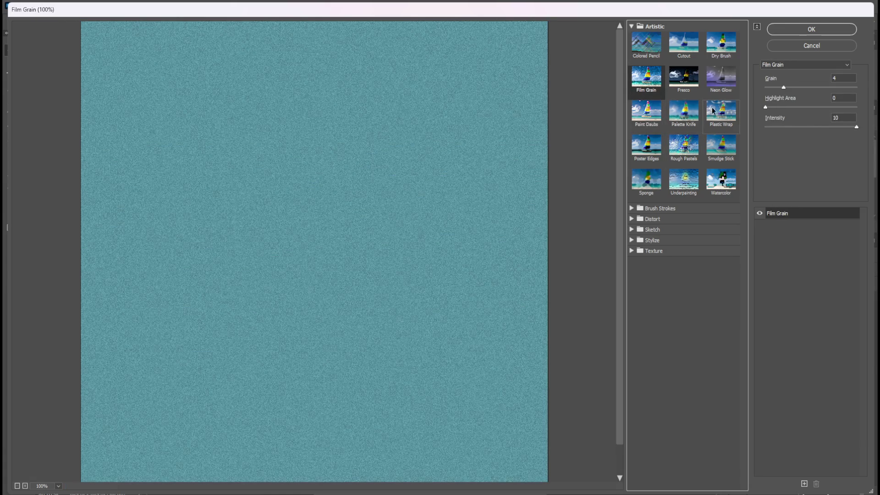
pyautogui.click(726, 118)
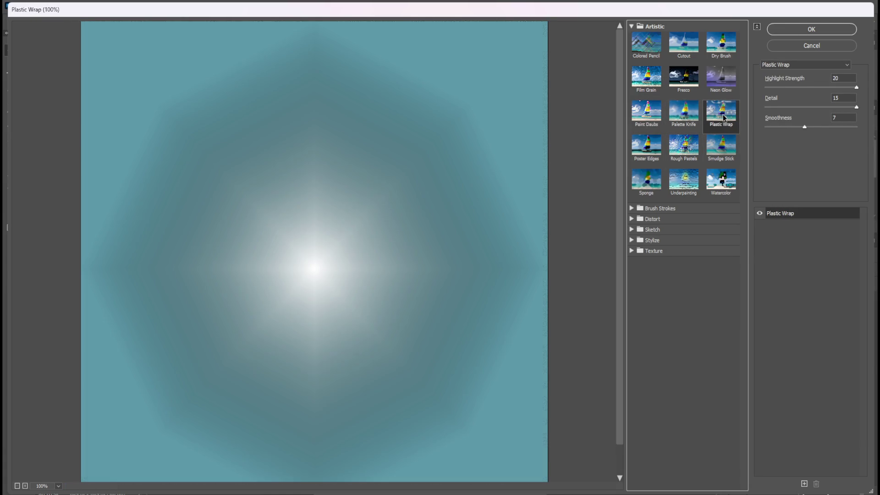
pyautogui.click(722, 153)
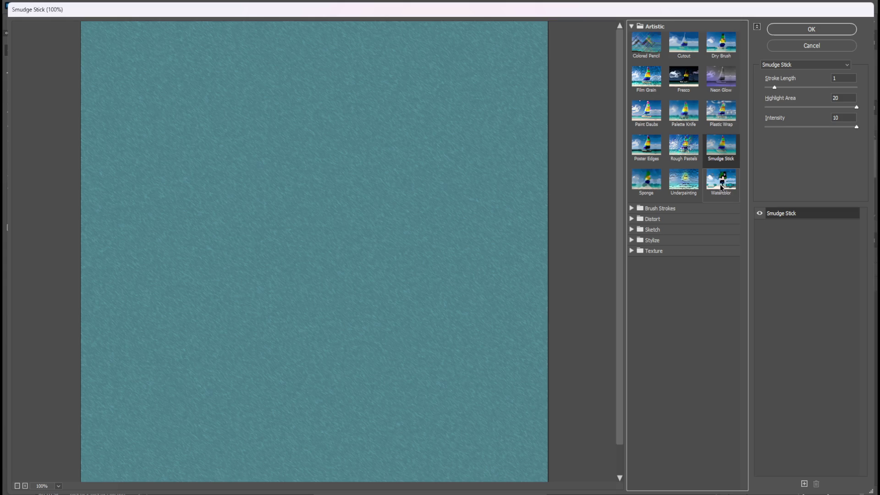
pyautogui.click(721, 187)
pyautogui.click(683, 181)
pyautogui.click(656, 189)
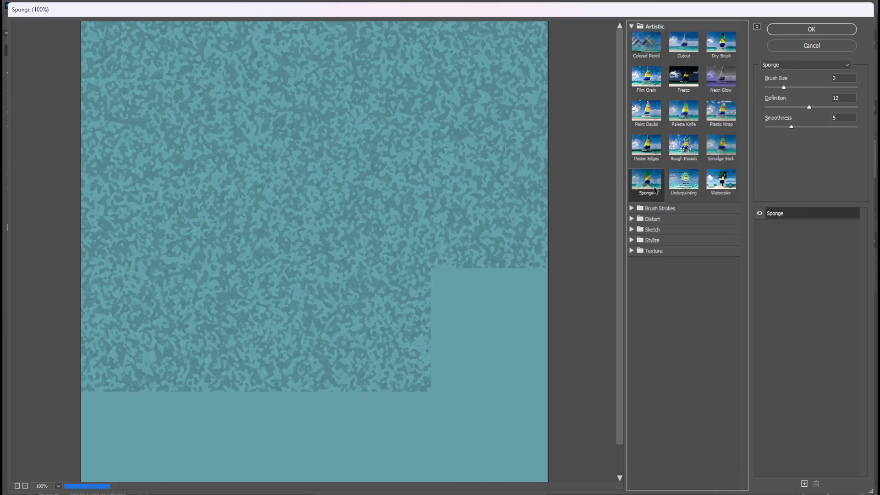
# Preview Brush Strokes, Distort and Sketch filters, including Crosshatch, Glass, Bas Relief and Water Paper
pyautogui.click(635, 209)
pyautogui.click(644, 226)
pyautogui.click(680, 232)
pyautogui.click(716, 234)
pyautogui.click(716, 262)
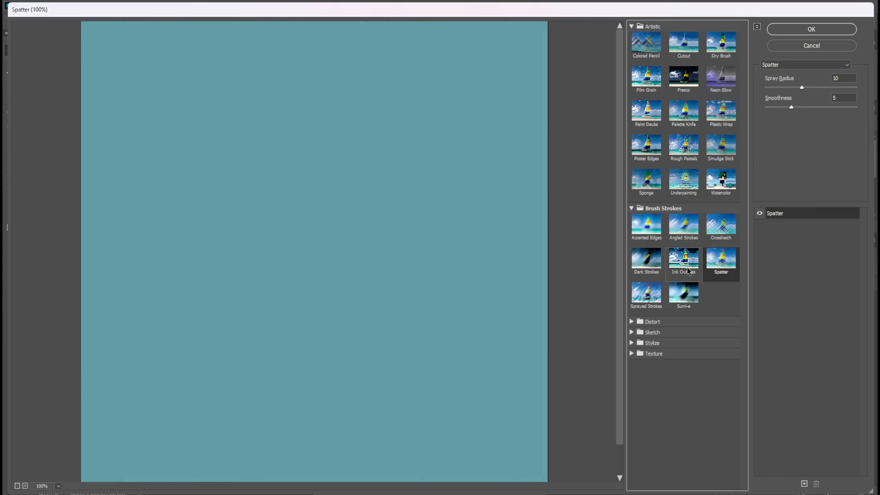
pyautogui.click(689, 271)
pyautogui.click(646, 298)
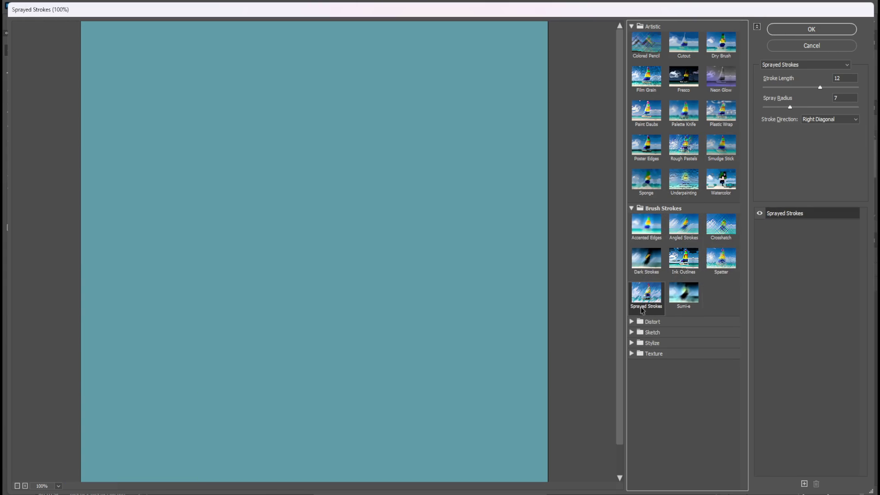
pyautogui.click(639, 322)
pyautogui.click(644, 340)
pyautogui.click(679, 343)
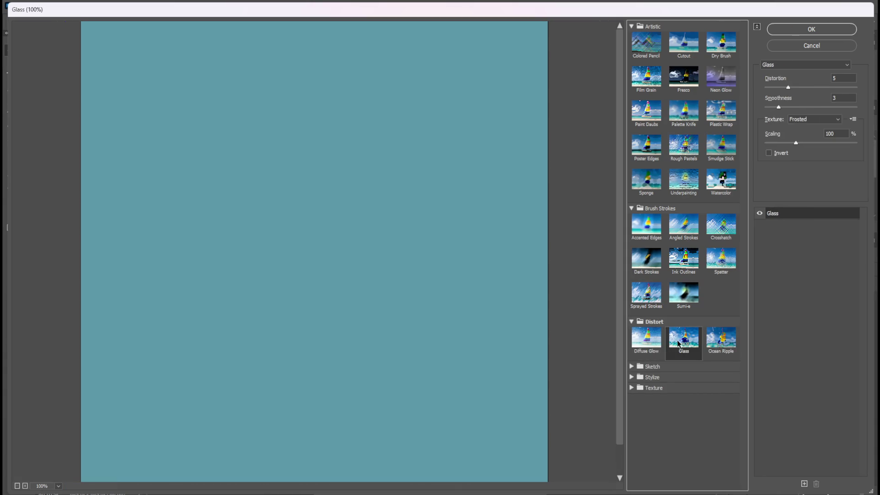
pyautogui.click(720, 340)
pyautogui.click(653, 367)
pyautogui.click(645, 382)
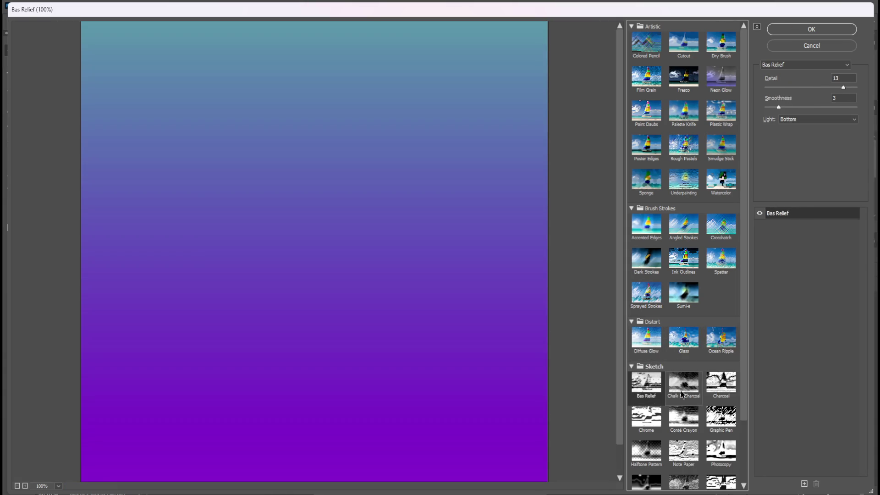
pyautogui.click(677, 395)
pyautogui.scroll(-2, 679, 404)
pyautogui.click(683, 446)
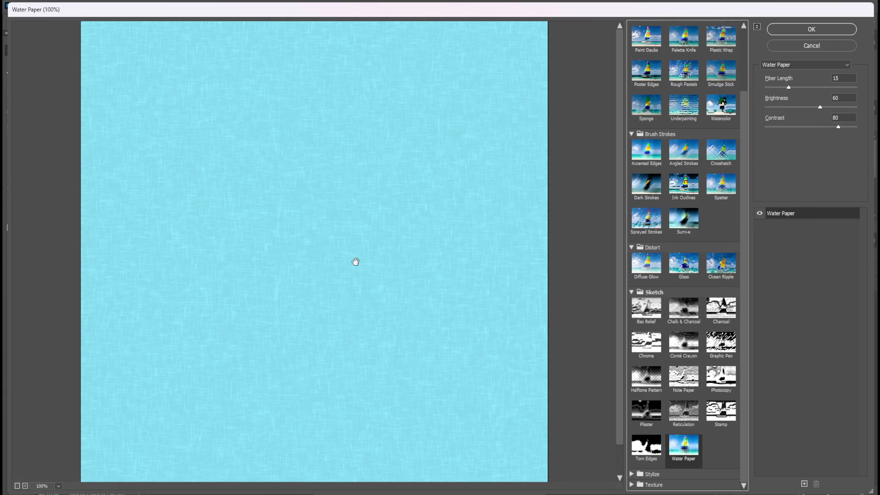
# Preview Stylize and Texture filters such as Glowing Edges, Craquelure, Mosaic Tiles and Patchwork
pyautogui.click(632, 474)
pyautogui.scroll(-1, 646, 463)
pyautogui.click(647, 463)
pyautogui.click(632, 485)
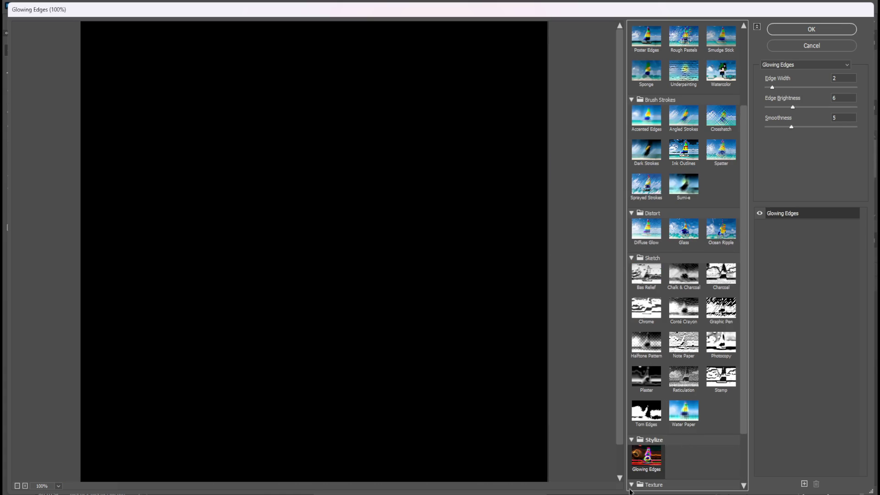
pyautogui.click(653, 439)
pyautogui.click(684, 432)
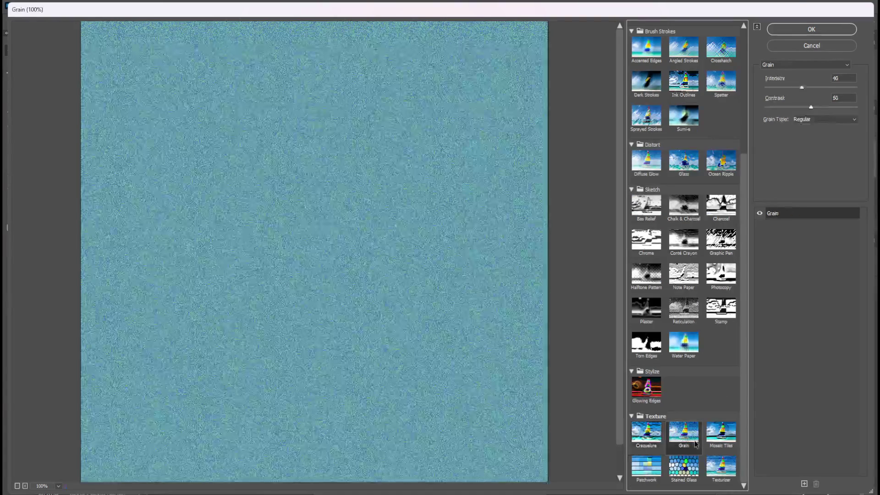
pyautogui.click(721, 434)
pyautogui.click(721, 465)
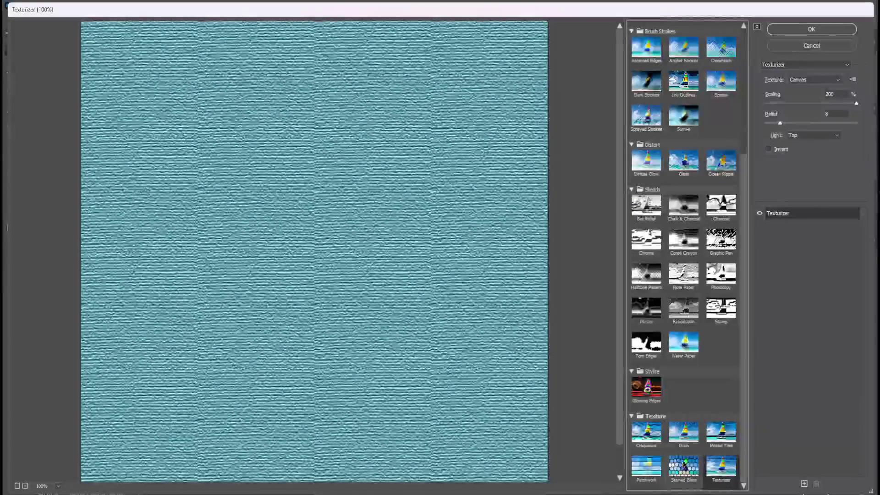
pyautogui.click(683, 466)
pyautogui.click(650, 472)
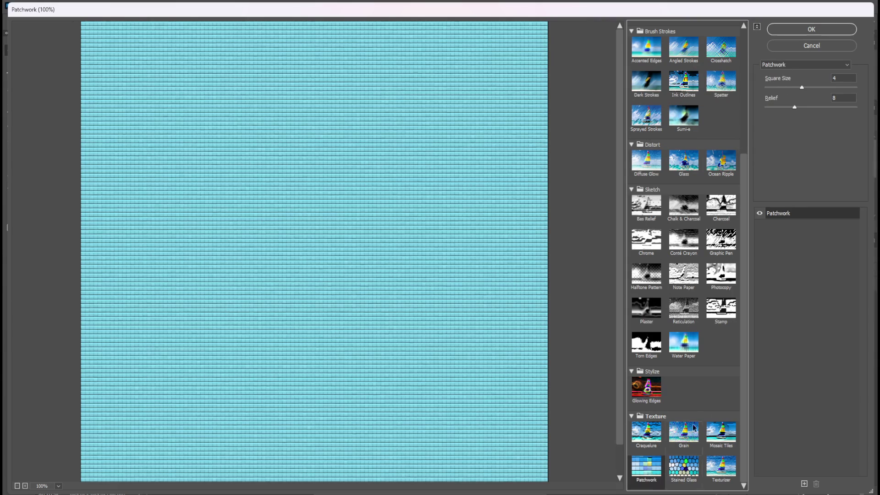
# Apply Sketch > Water Paper with Fiber Length 39, Brightness 58 and Contrast 82
pyautogui.click(683, 343)
pyautogui.moveTo(788, 87)
pyautogui.mouseDown()
pyautogui.moveTo(842, 94)
pyautogui.moveTo(789, 108)
pyautogui.moveTo(831, 107)
pyautogui.moveTo(816, 109)
pyautogui.mouseUp()
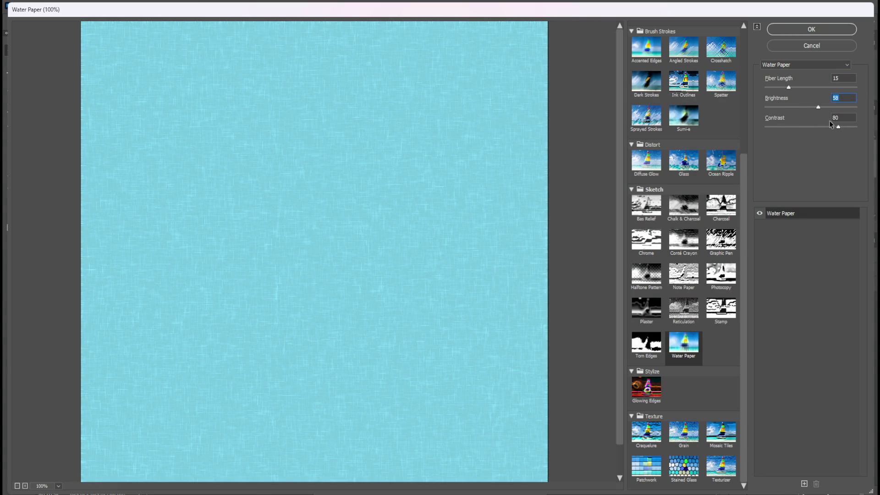
pyautogui.moveTo(837, 127)
pyautogui.mouseDown()
pyautogui.moveTo(816, 125)
pyautogui.moveTo(841, 126)
pyautogui.mouseUp()
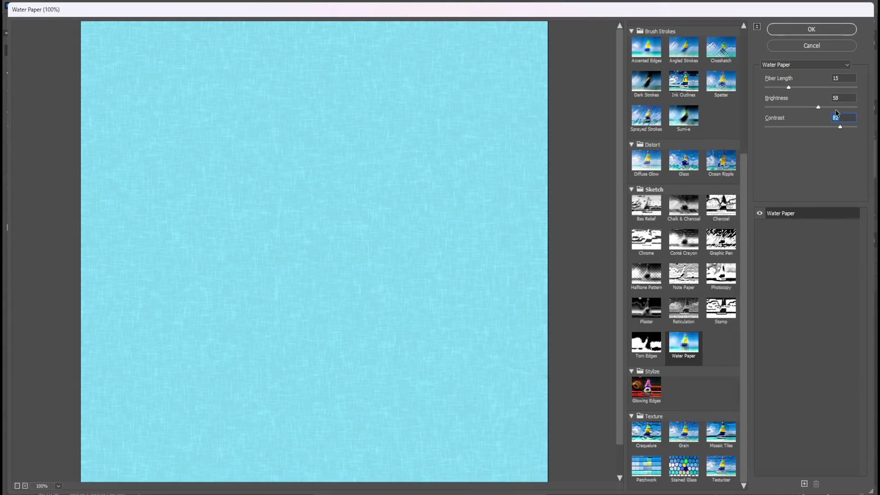
pyautogui.moveTo(788, 87)
pyautogui.mouseDown()
pyautogui.moveTo(861, 89)
pyautogui.moveTo(721, 80)
pyautogui.moveTo(835, 89)
pyautogui.mouseUp()
pyautogui.click(822, 29)
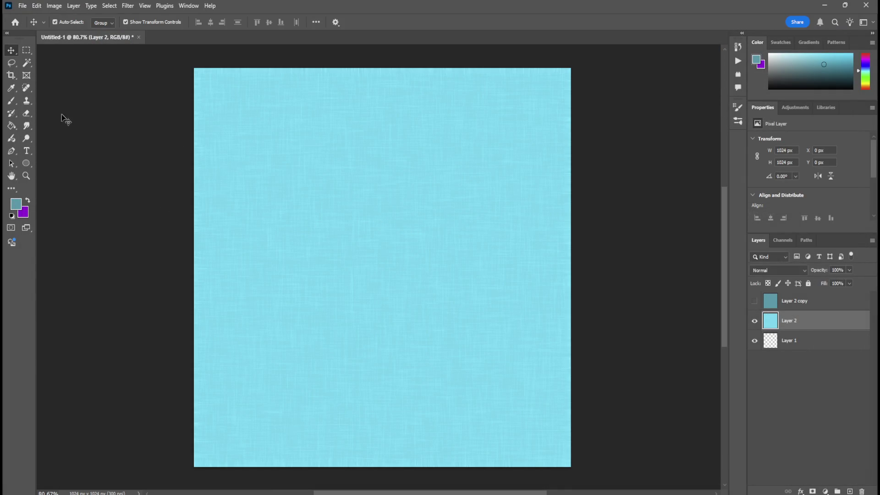
# Look through Photoshop's File, Edit and Plugins menus, then close them
pyautogui.click(22, 6)
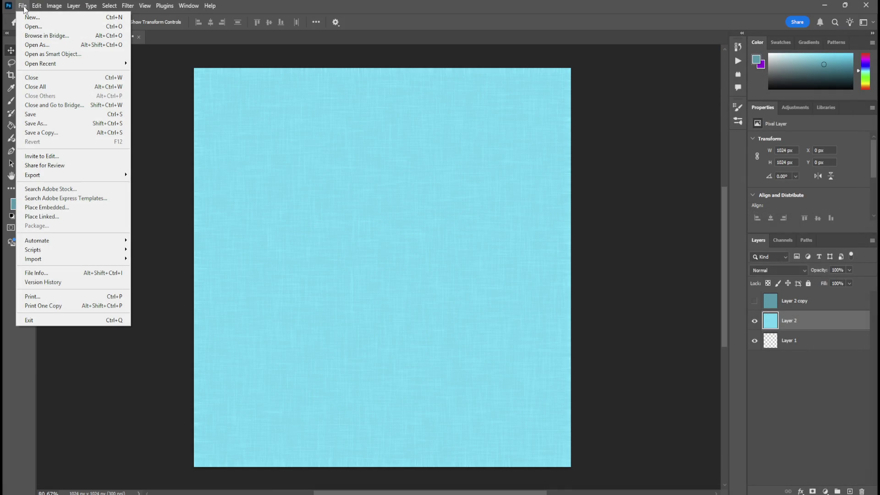
pyautogui.moveTo(36, 5)
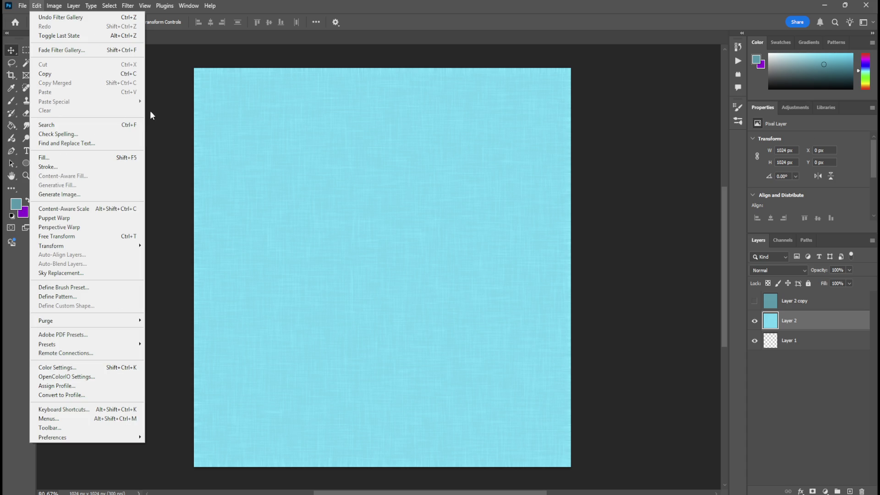
pyautogui.moveTo(165, 5)
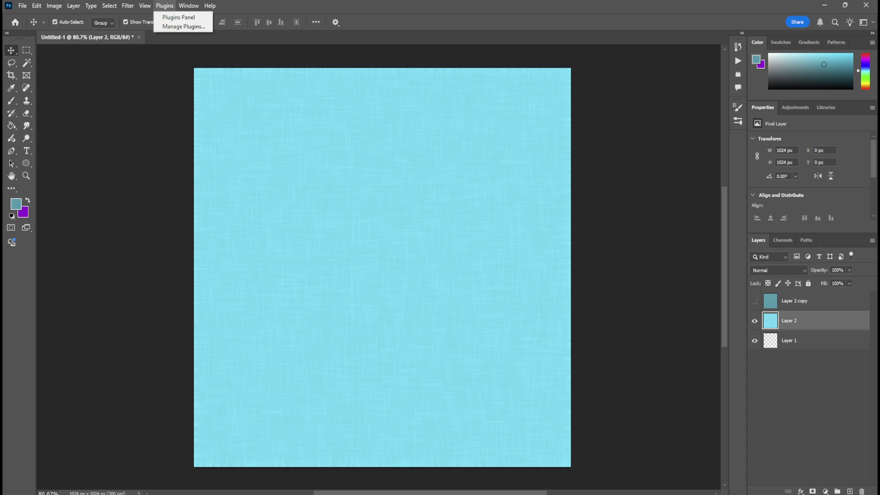
pyautogui.press('Escape')
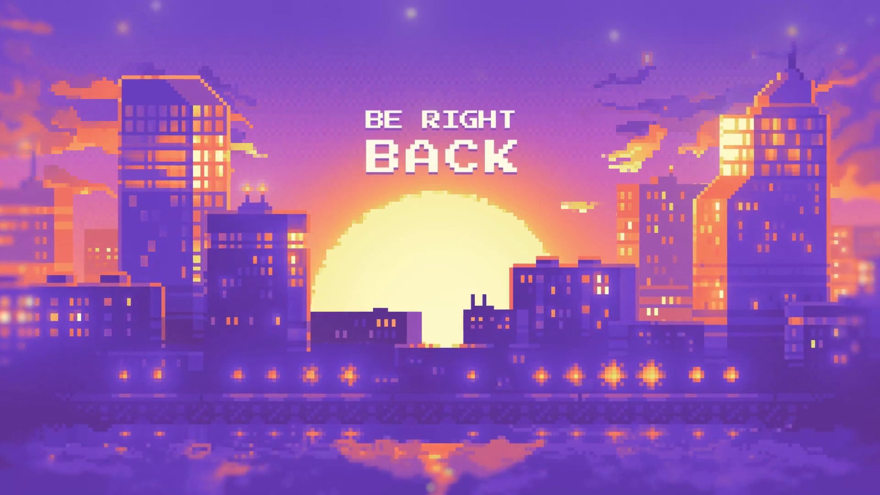
# Quit Blender with Ctrl+Q so the save-changes prompt for CESAR appears
pyautogui.hotkey('ctrl', 'q')
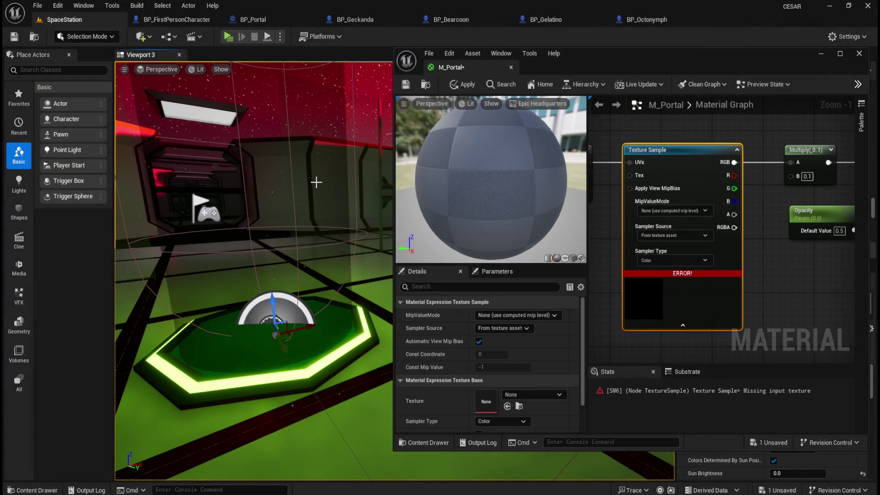
# Open the Content > Material folder and import the portal texture file into it
pyautogui.hotkey('ctrl', 'space')
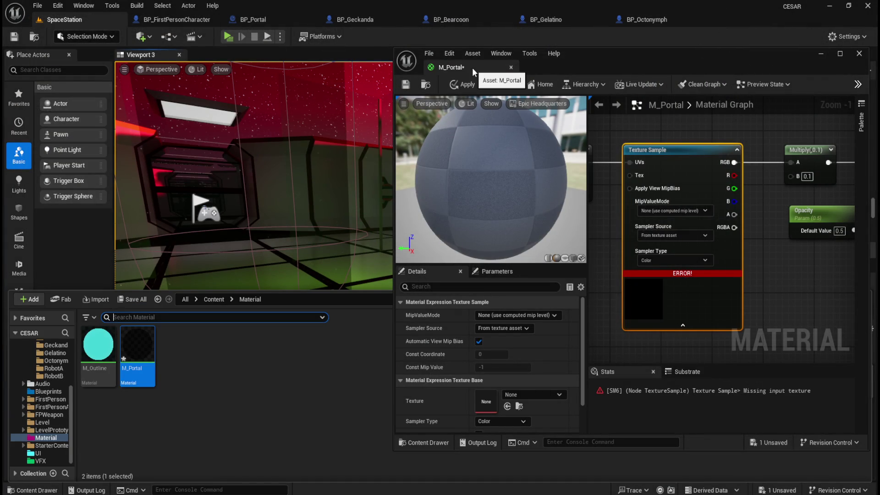
pyautogui.moveTo(472, 67); pyautogui.dragTo(728, 70)
pyautogui.click(214, 299)
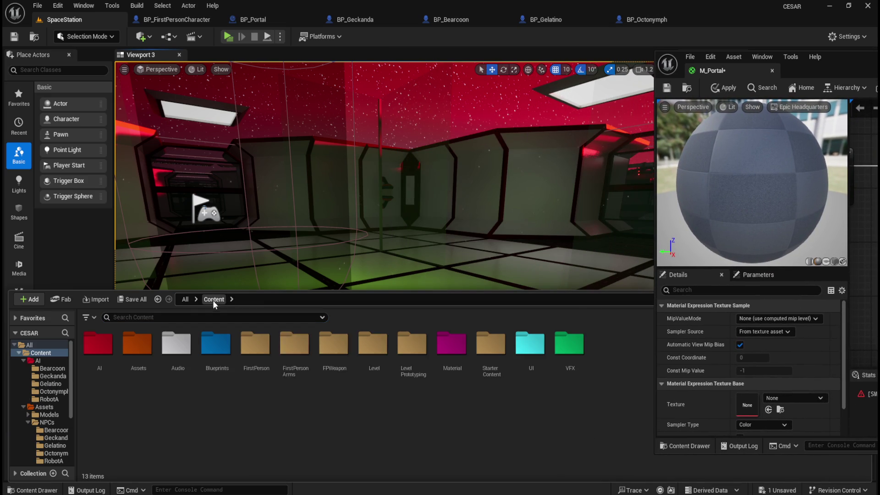
pyautogui.doubleClick(451, 349)
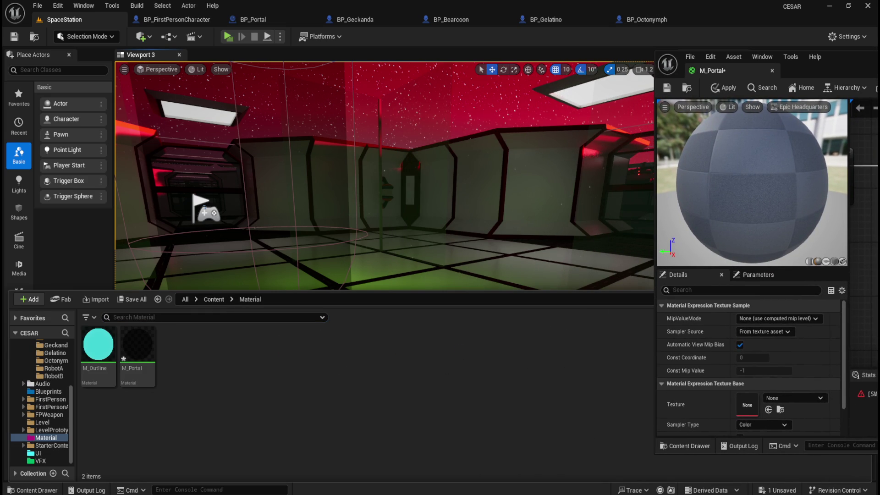
pyautogui.moveTo(294, 376); pyautogui.dragTo(283, 402)
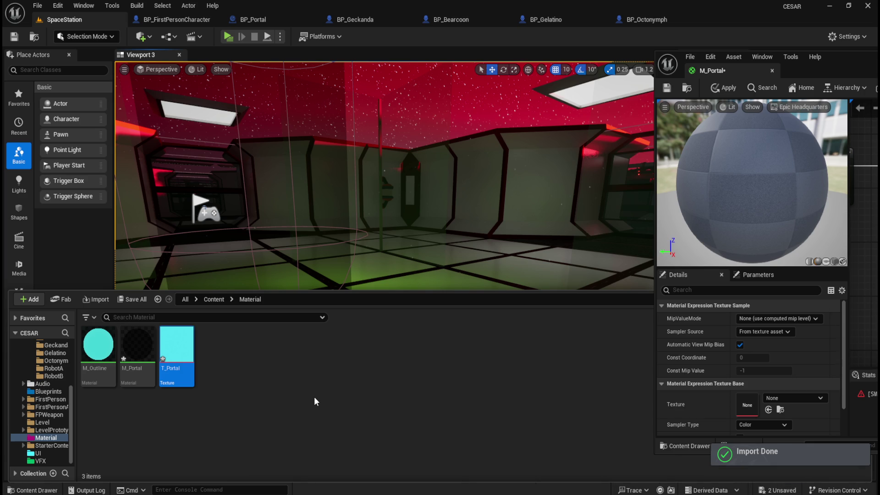
# Save the T_Portal texture, then return to the SpaceStation level with M_Portal in view
pyautogui.doubleClick(182, 347)
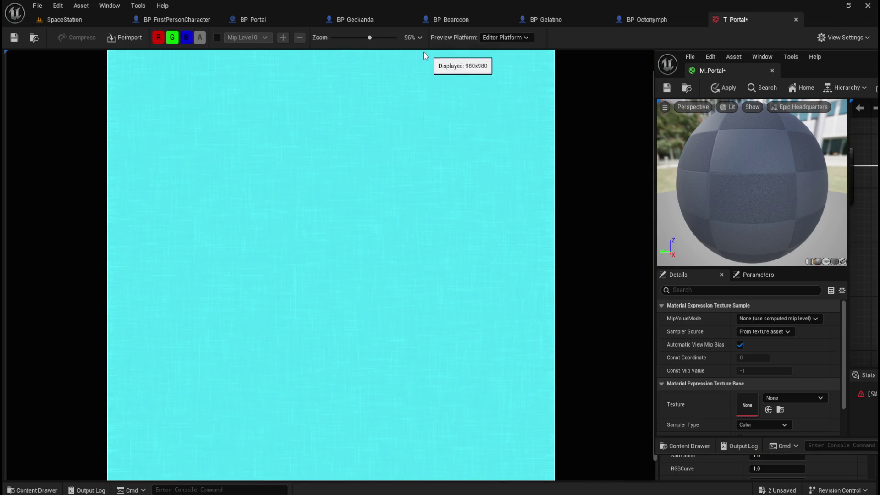
pyautogui.hotkey('ctrl', 's')
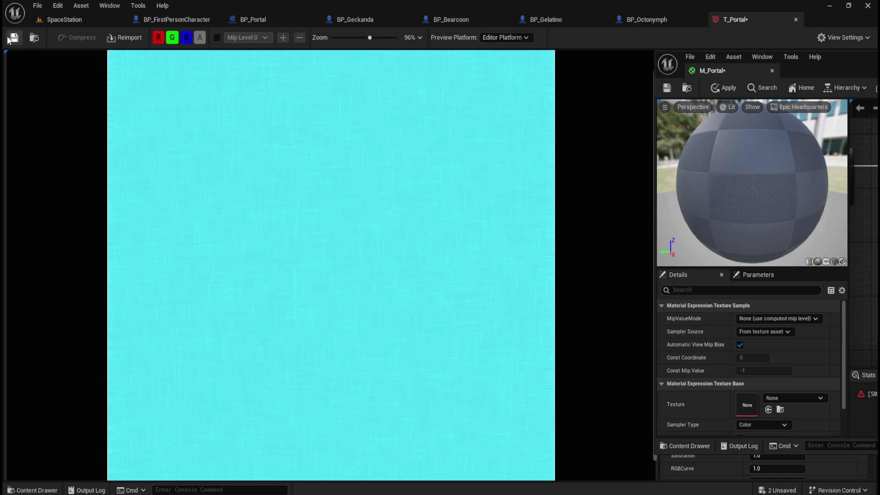
pyautogui.click(797, 20)
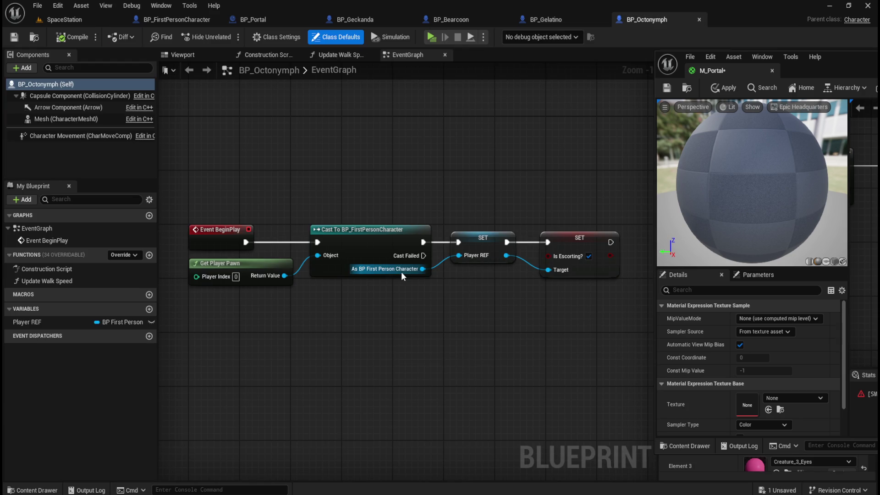
pyautogui.click(83, 19)
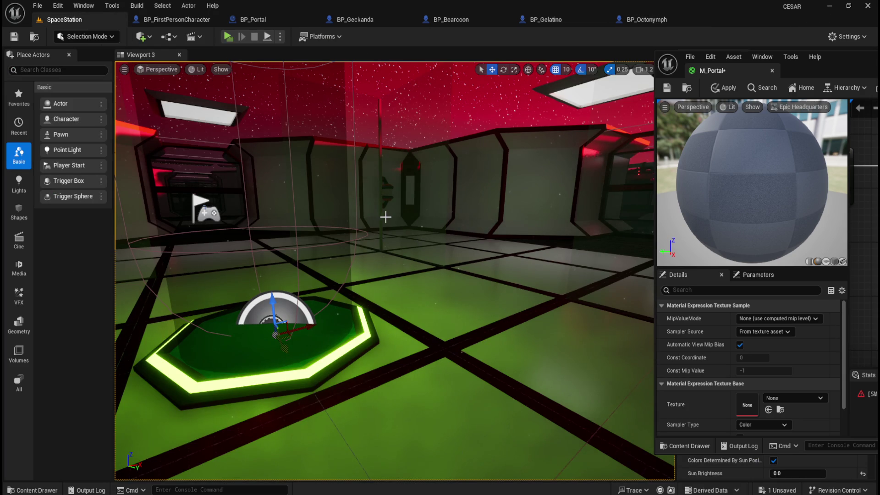
pyautogui.moveTo(841, 59)
pyautogui.mouseDown()
pyautogui.moveTo(588, 61)
pyautogui.moveTo(606, 62)
pyautogui.mouseUp()
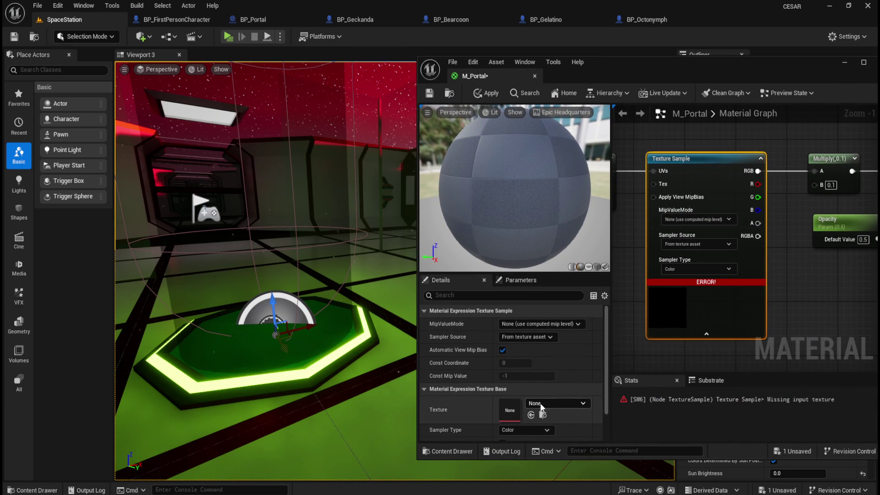
# Maximize the M_Portal material editor to fill the screen
pyautogui.scroll(-2, 524, 391)
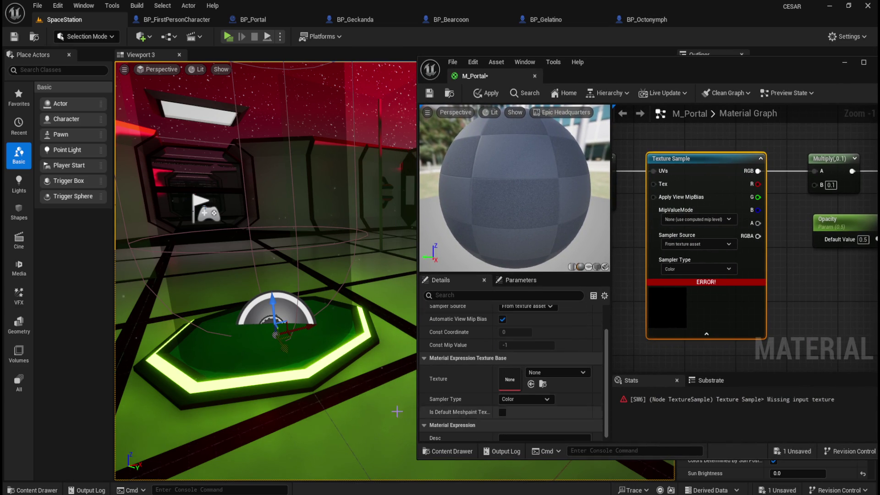
pyautogui.hotkey('ctrl', 'space')
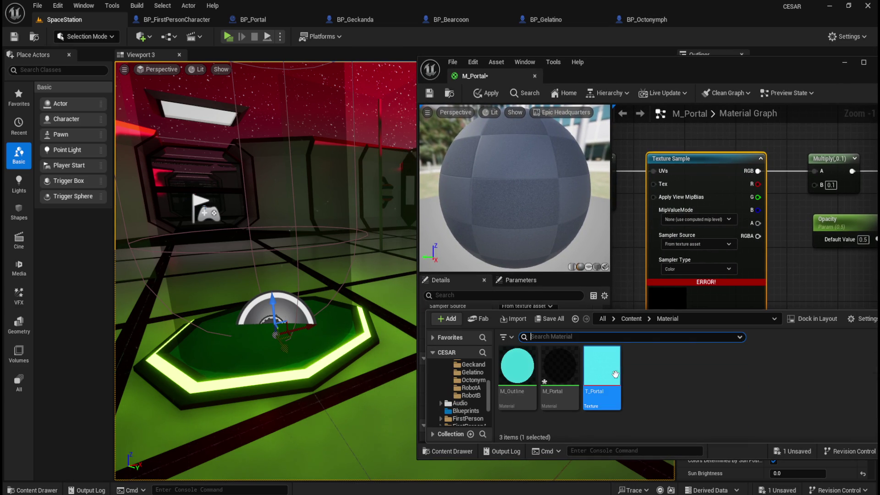
pyautogui.click(635, 71)
pyautogui.moveTo(636, 67); pyautogui.dragTo(508, 53)
pyautogui.moveTo(441, 64)
pyautogui.mouseDown()
pyautogui.moveTo(703, 37)
pyautogui.moveTo(408, 87)
pyautogui.mouseUp()
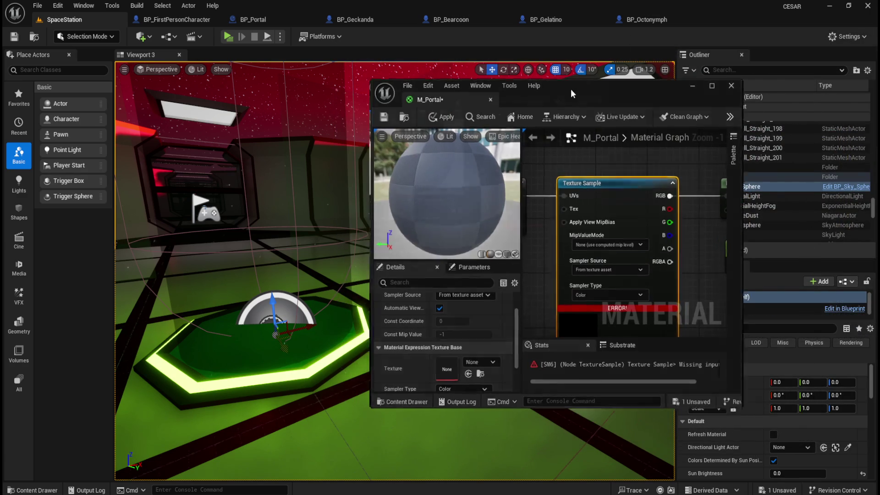
pyautogui.doubleClick(571, 89)
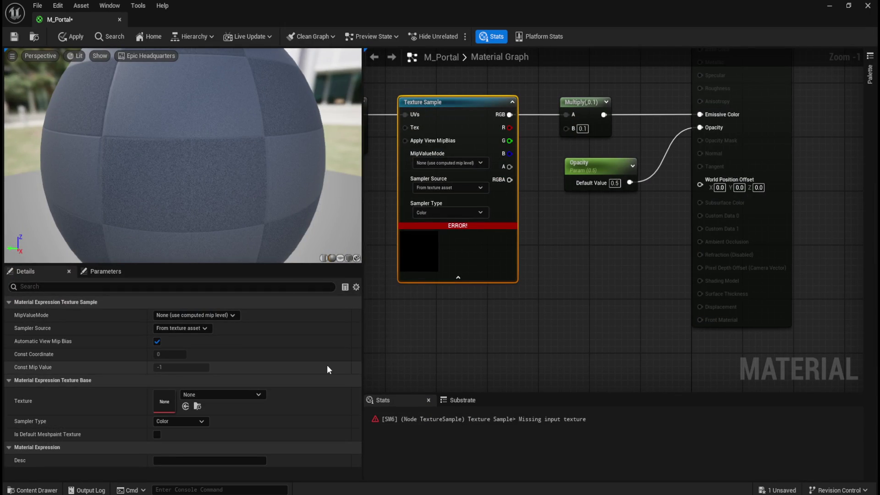
pyautogui.hotkey('ctrl', 'space')
pyautogui.hotkey('ctrl', 'space')
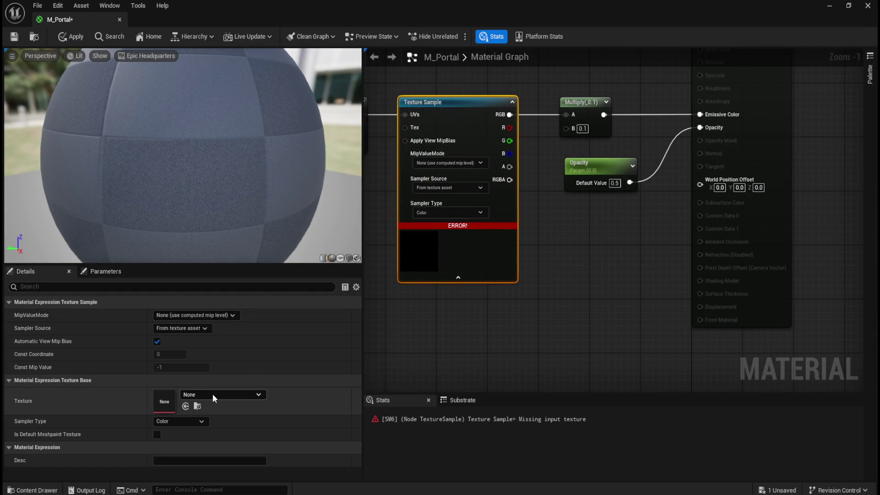
# Set the Texture Sample to T_Portal, hiding engine content and searching 'port', then apply
pyautogui.click(242, 394)
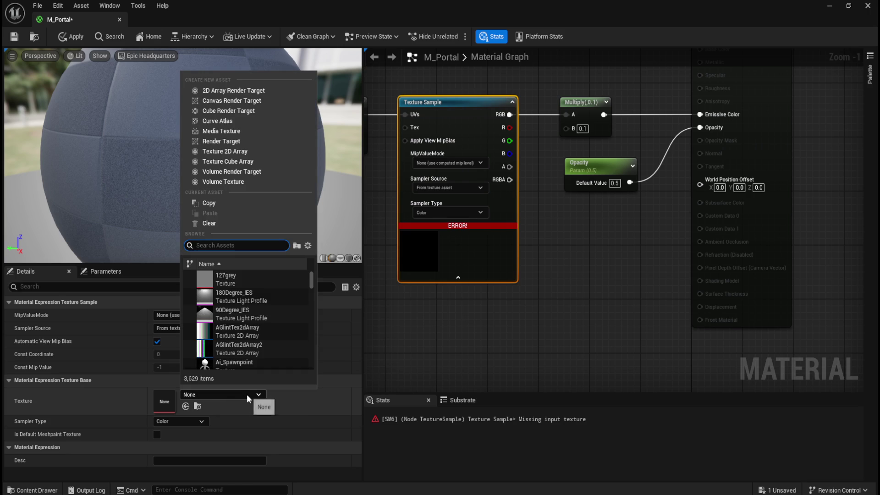
pyautogui.click(308, 245)
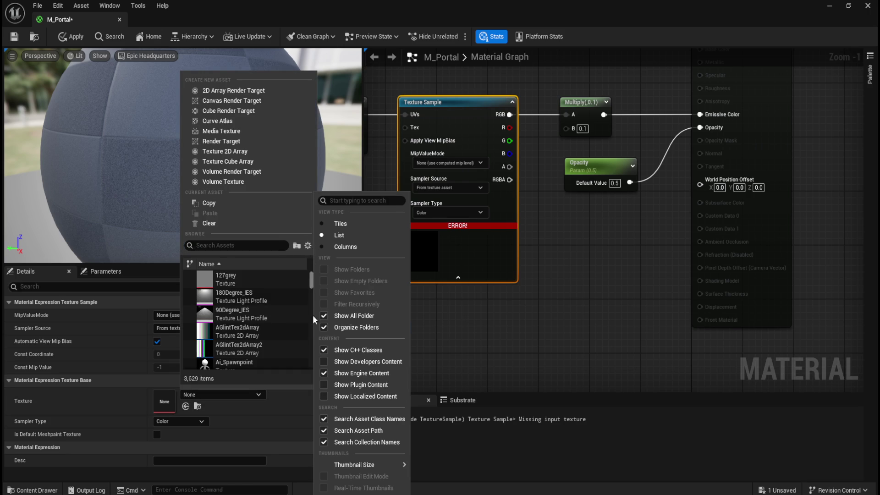
pyautogui.click(324, 373)
pyautogui.click(247, 247)
pyautogui.write('port')
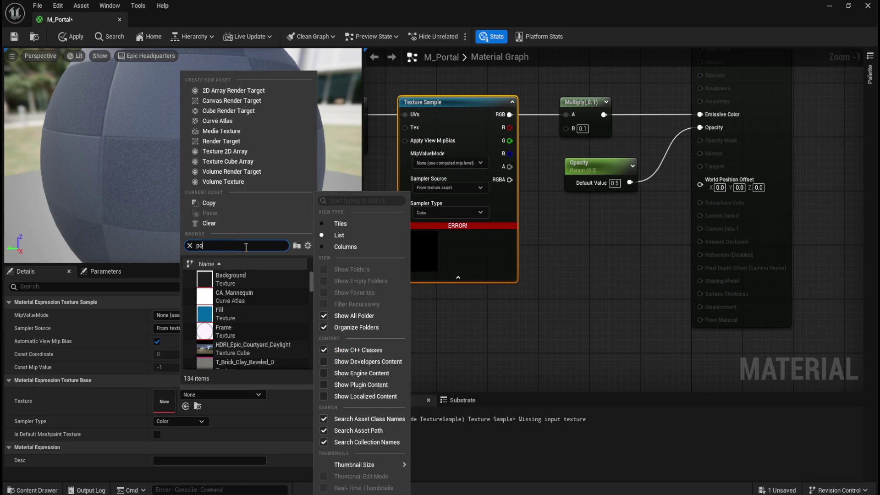
pyautogui.click(224, 275)
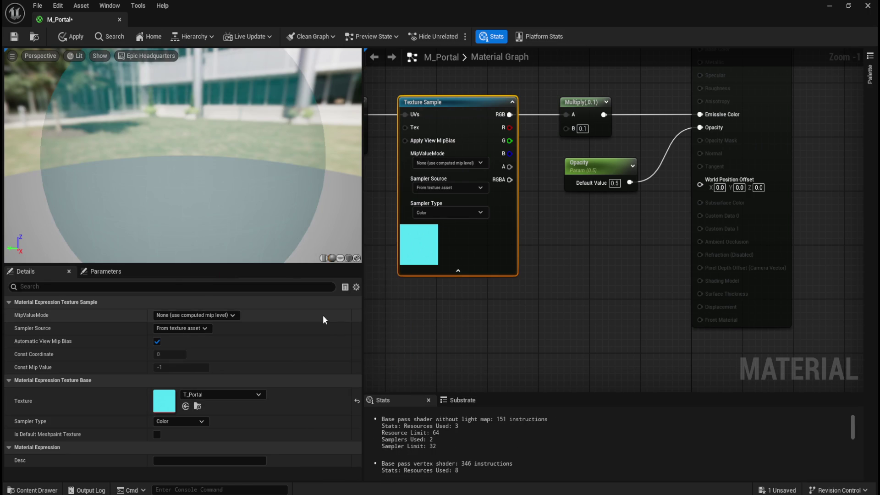
pyautogui.click(65, 36)
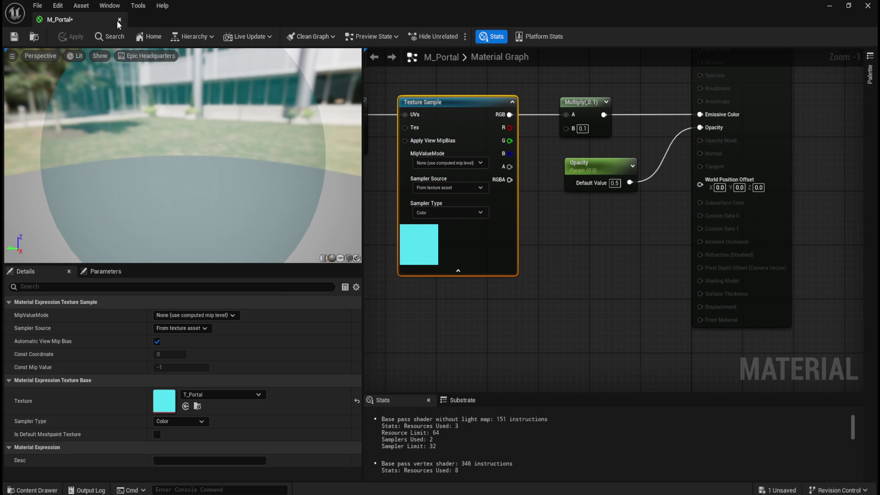
pyautogui.doubleClick(261, 7)
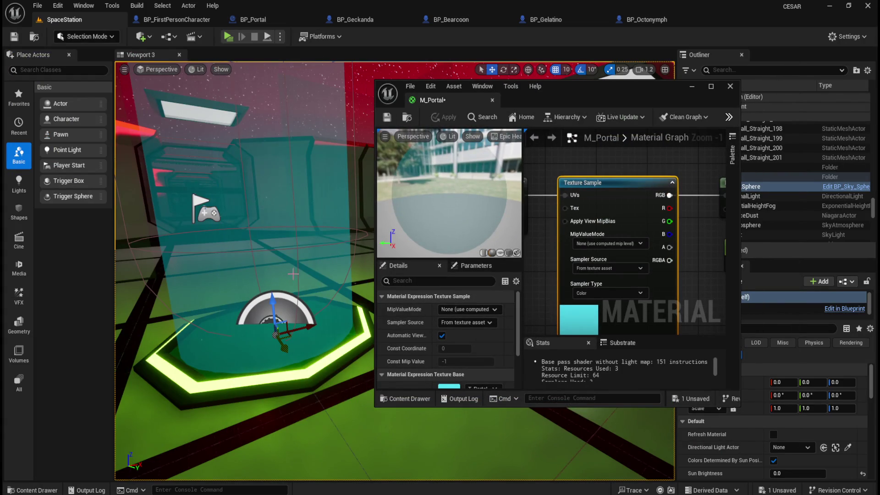
# Inspect the teal beam in the viewport, moving toward it and tilting the view to the ceiling
pyautogui.scroll(-3, 292, 266)
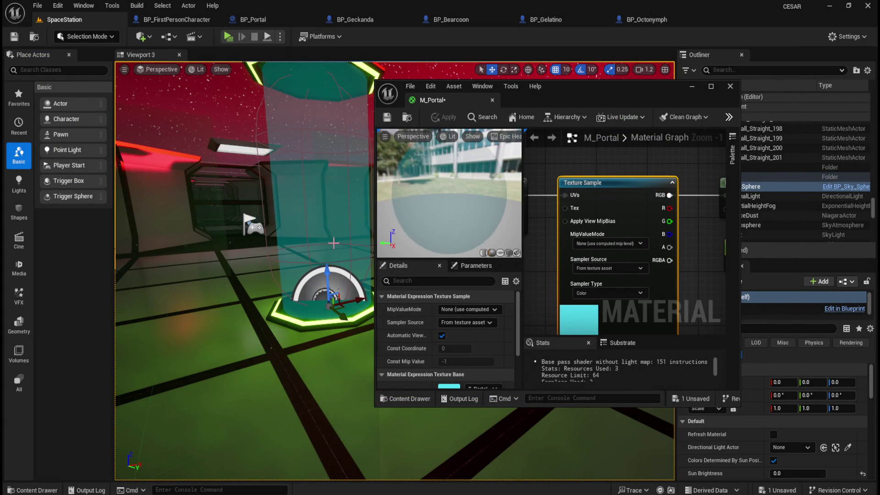
pyautogui.scroll(5, 333, 247)
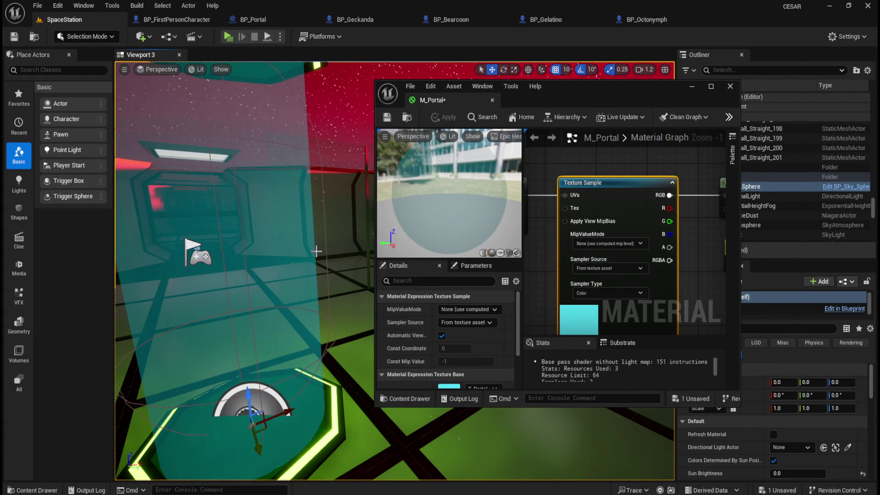
pyautogui.scroll(-2, 315, 257)
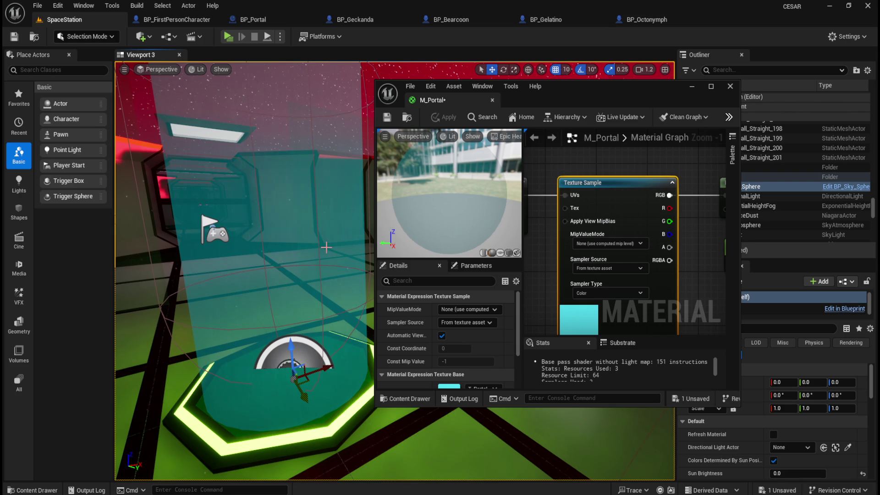
pyautogui.press('Up')
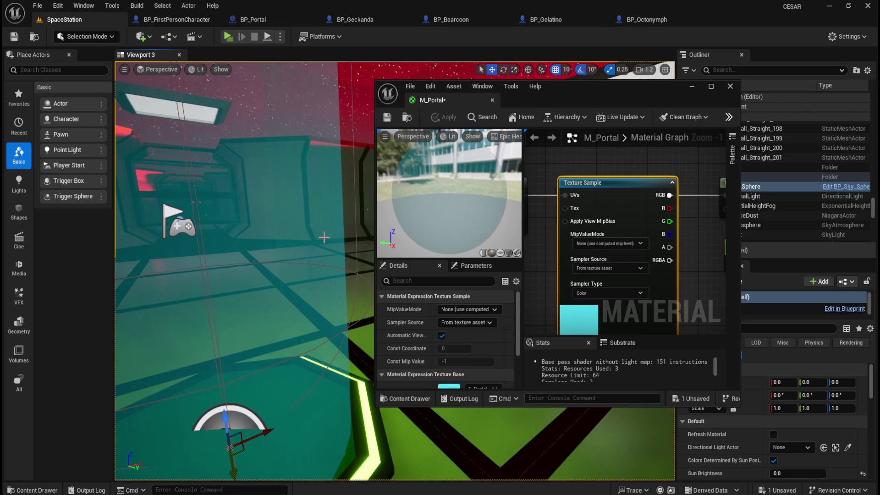
pyautogui.press('Down')
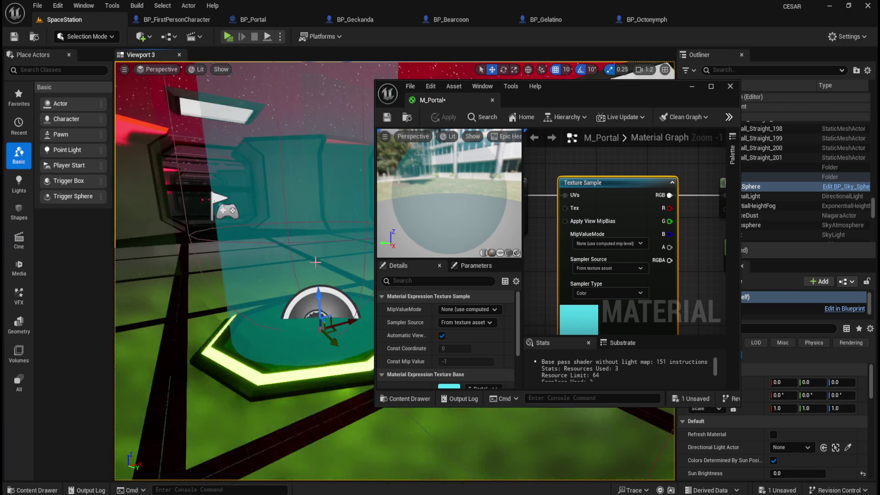
pyautogui.moveTo(316, 263); pyautogui.dragTo(320, 234)
# Examine the Panner node feeding the Texture Sample in the M_Portal graph
pyautogui.scroll(-2, 647, 224)
pyautogui.scroll(-1, 614, 229)
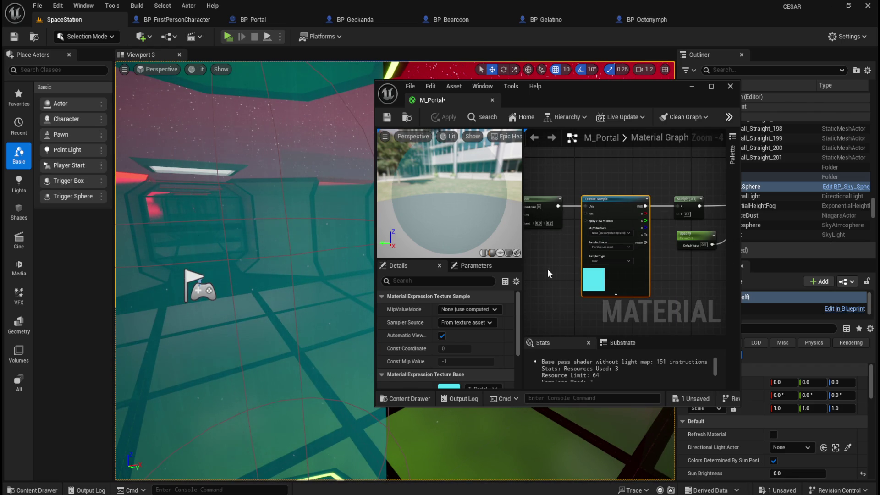
pyautogui.moveTo(551, 269); pyautogui.dragTo(607, 262)
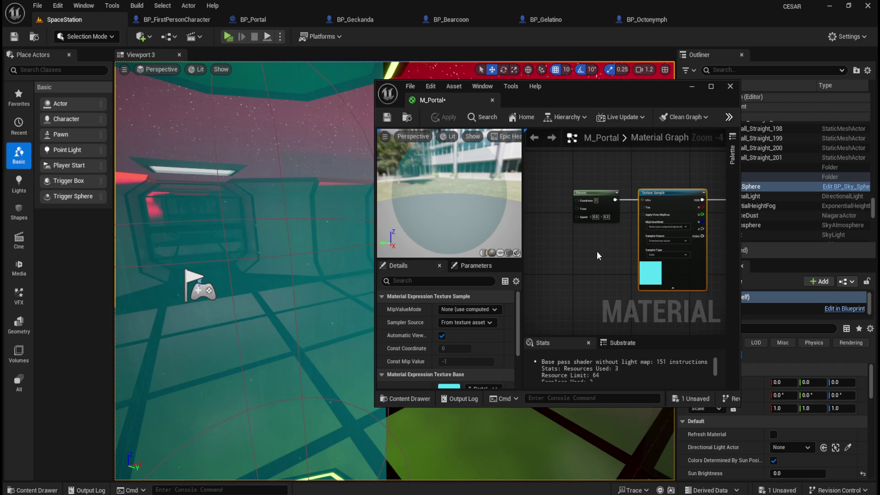
pyautogui.scroll(1, 607, 254)
pyautogui.moveTo(610, 262); pyautogui.dragTo(495, 264)
pyautogui.moveTo(666, 274)
pyautogui.mouseDown()
pyautogui.moveTo(574, 290)
pyautogui.moveTo(768, 319)
pyautogui.mouseUp()
pyautogui.moveTo(581, 227); pyautogui.dragTo(611, 206)
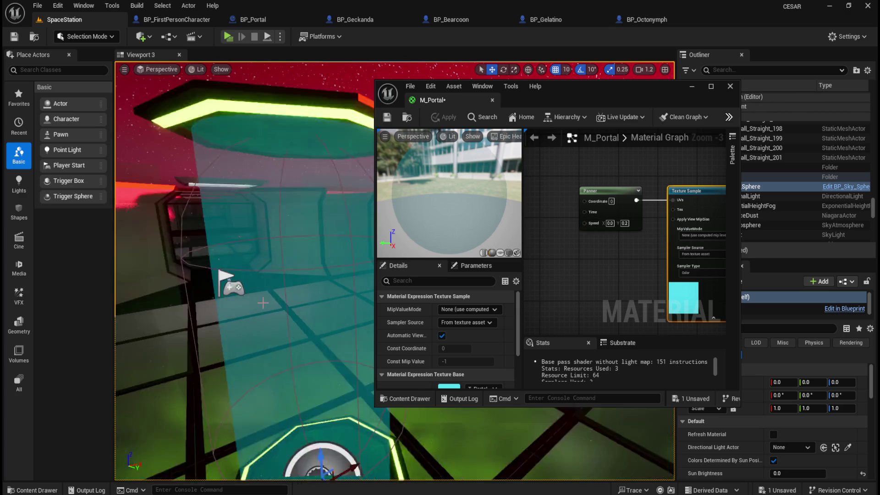
# Save M_Portal, dock its editor in the main tab bar, and return to SpaceStation
pyautogui.click(387, 117)
pyautogui.moveTo(445, 100); pyautogui.dragTo(732, 19)
pyautogui.click(74, 20)
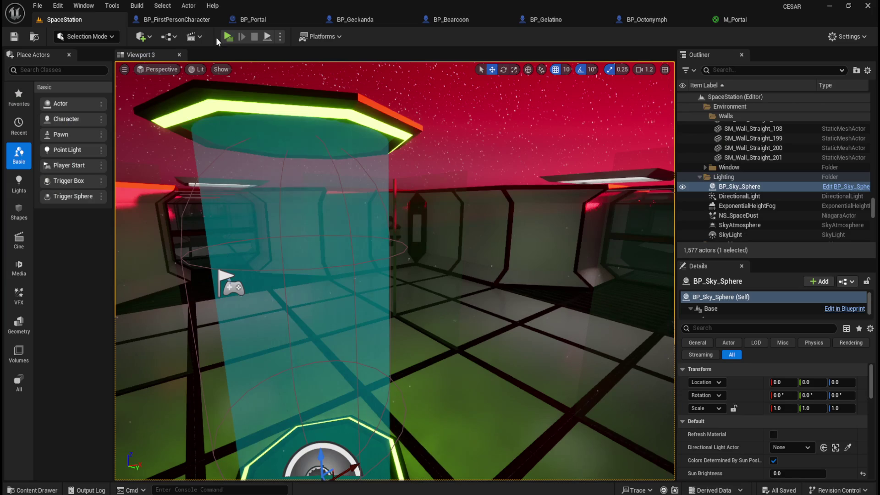
# Play-test the level, walking forward into the teal portal beam, then stop playing
pyautogui.click(230, 37)
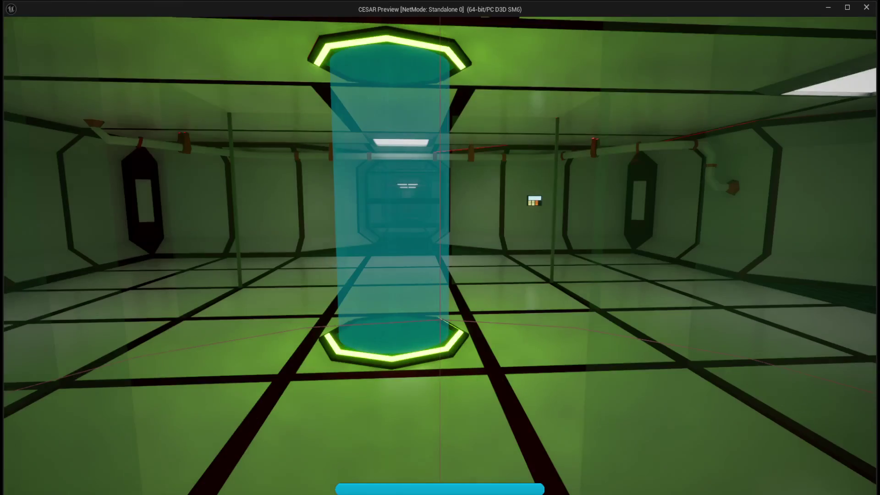
pyautogui.press('w')
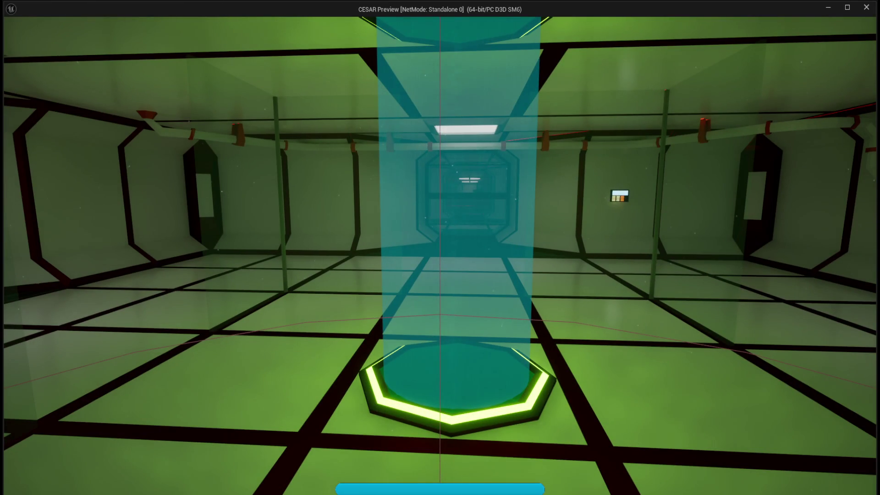
pyautogui.press('w')
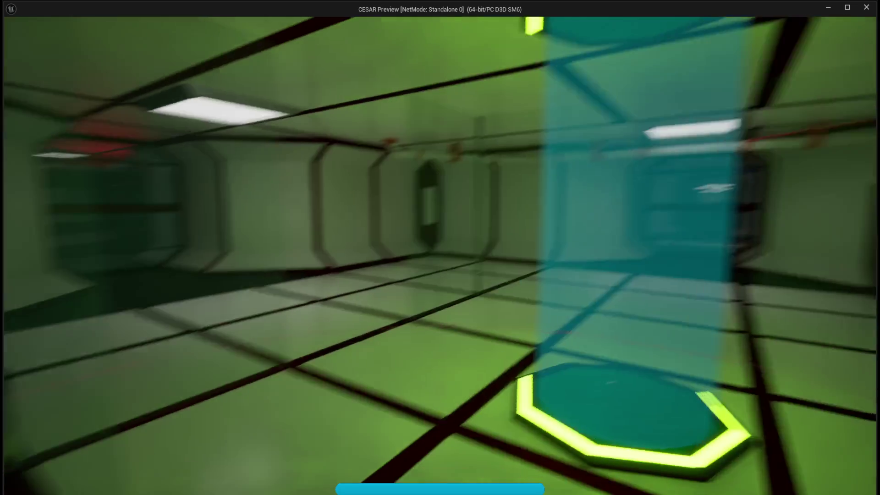
pyautogui.press('w')
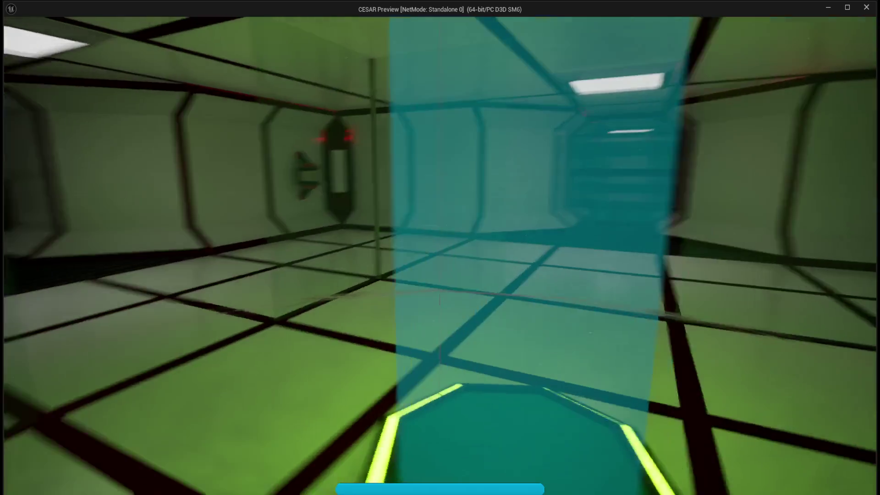
pyautogui.press('w')
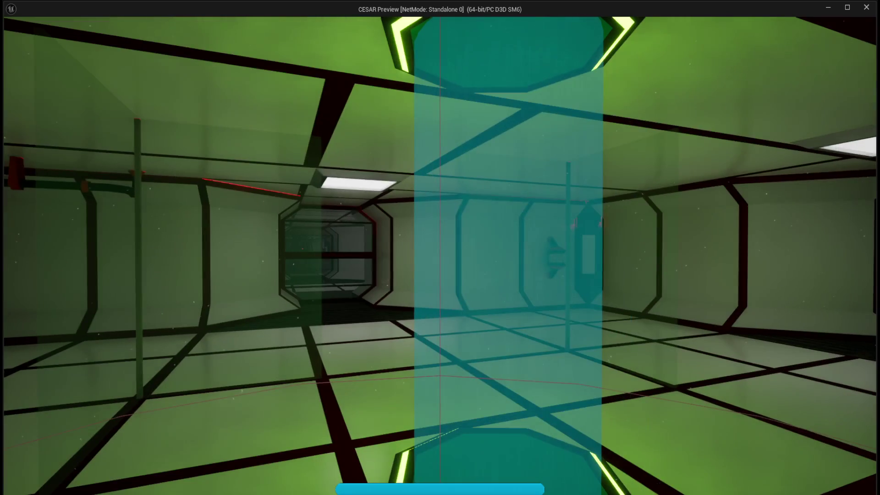
pyautogui.press('w')
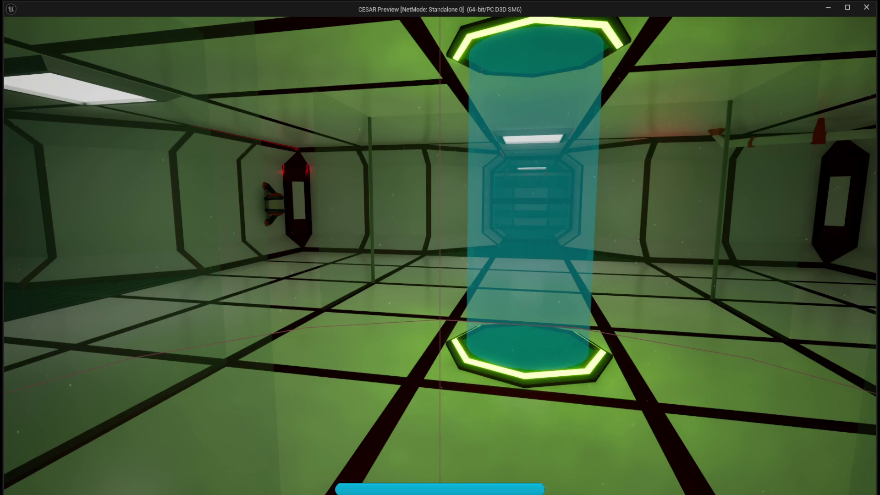
pyautogui.press('Escape')
# Return to the M_Portal graph and bring the Opacity parameter node into view
pyautogui.click(728, 24)
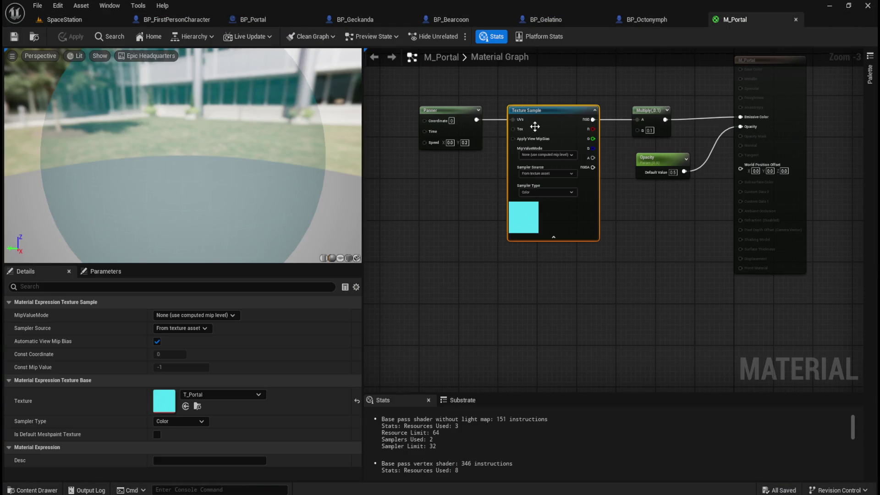
pyautogui.scroll(3, 692, 139)
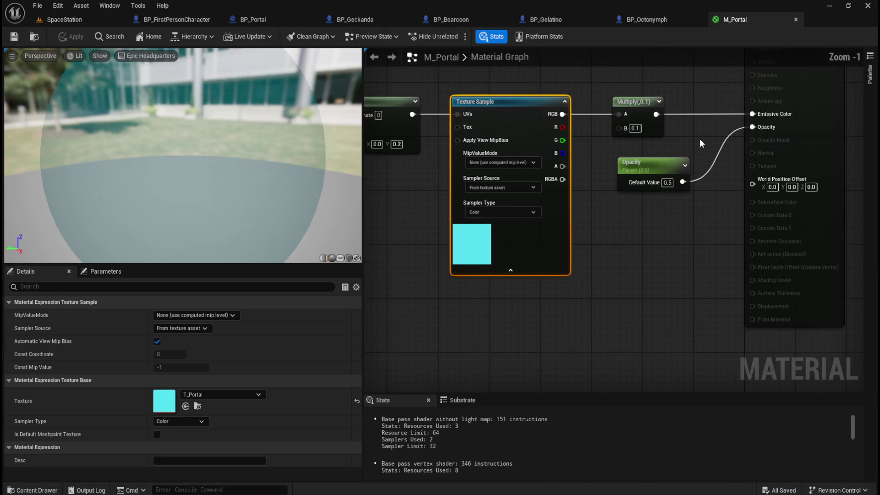
pyautogui.moveTo(680, 141); pyautogui.dragTo(749, 241)
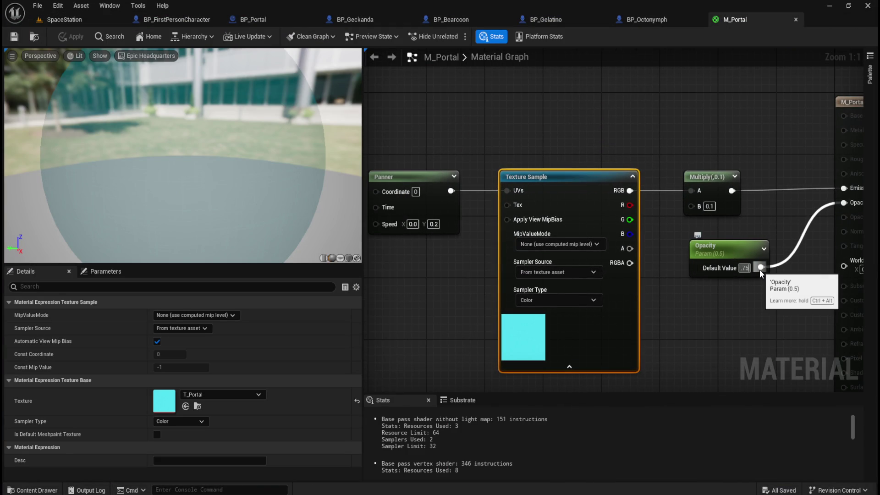
# Set the Opacity default to 0.75, apply it, and frame the portal in the level
pyautogui.write('0.75')
pyautogui.press('Return')
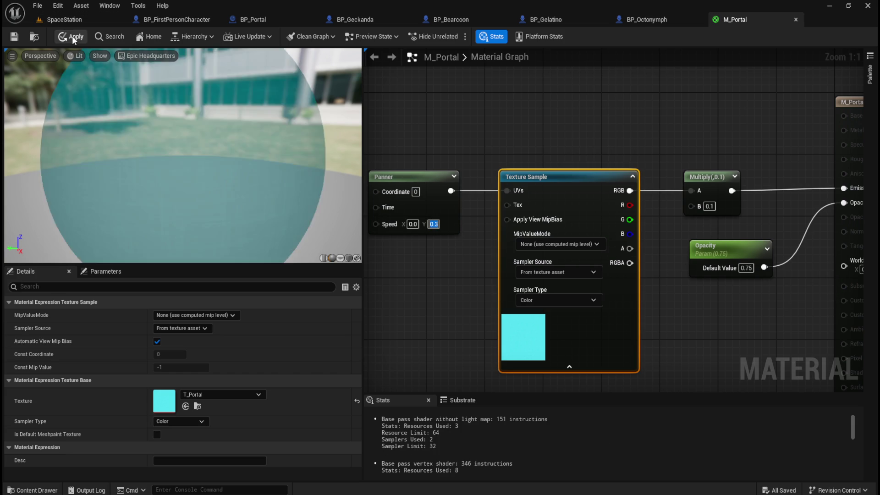
pyautogui.click(72, 36)
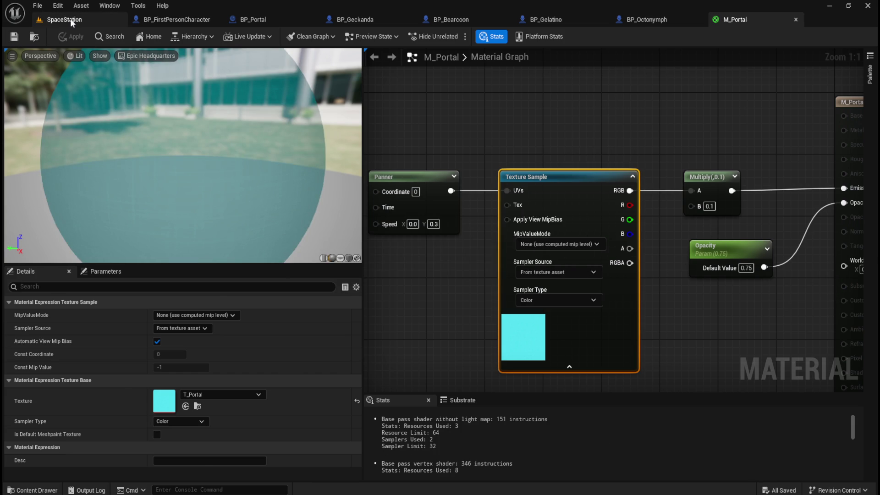
pyautogui.click(69, 19)
pyautogui.press('f')
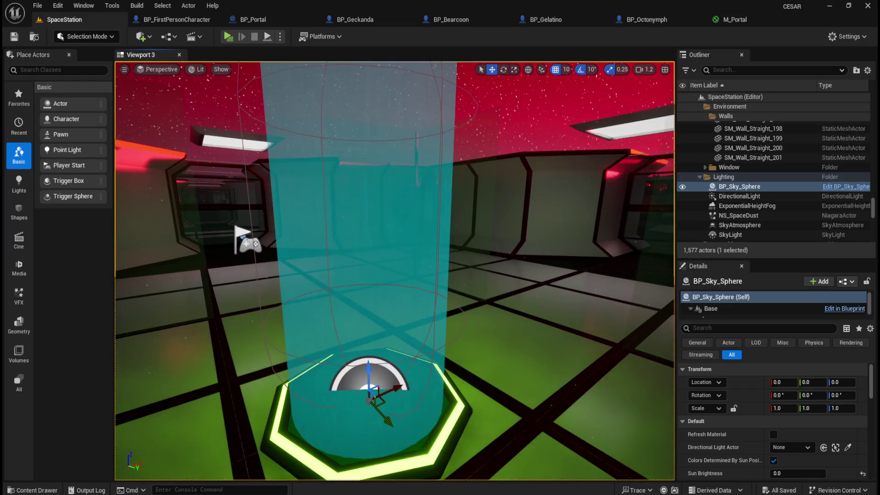
pyautogui.scroll(-3, 484, 232)
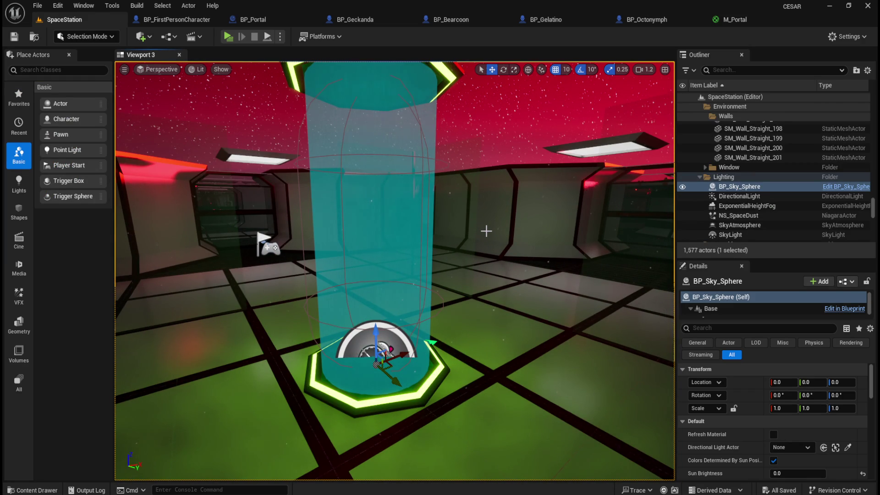
# Set the Panner's Speed Y to .5 in M_Portal and apply the change
pyautogui.click(736, 20)
pyautogui.click(433, 224)
pyautogui.write('.5')
pyautogui.press('Return')
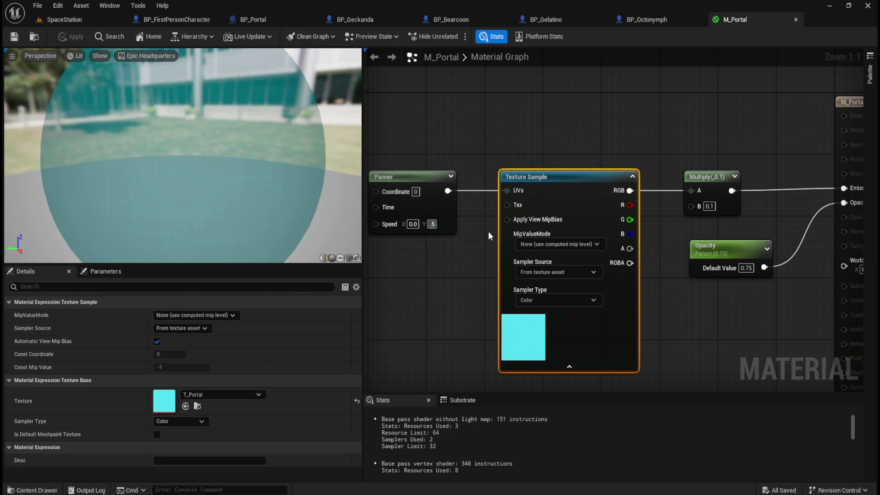
pyautogui.click(64, 37)
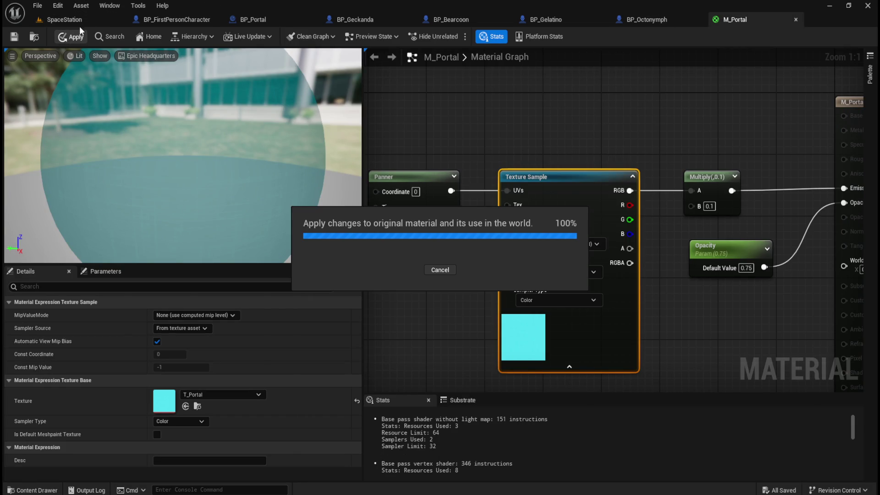
# Check the updated beam in SpaceStation, then pan the M_Portal graph to the Multiply node
pyautogui.click(91, 19)
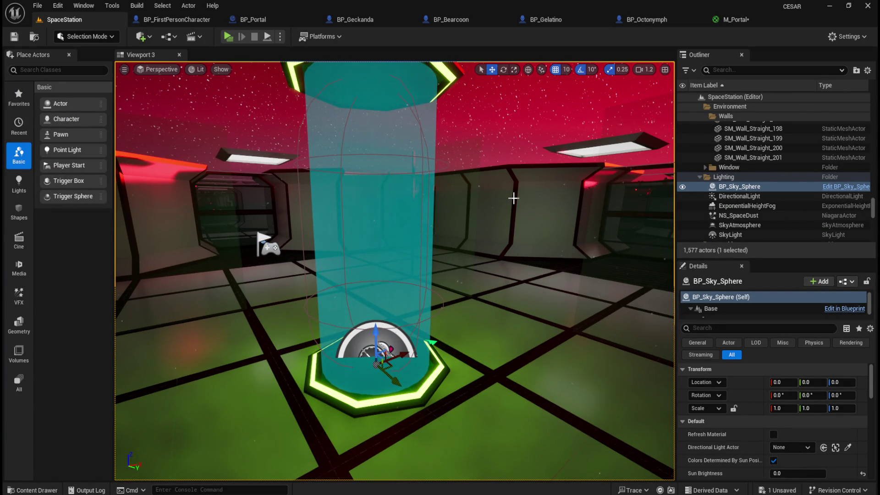
pyautogui.scroll(-3, 509, 198)
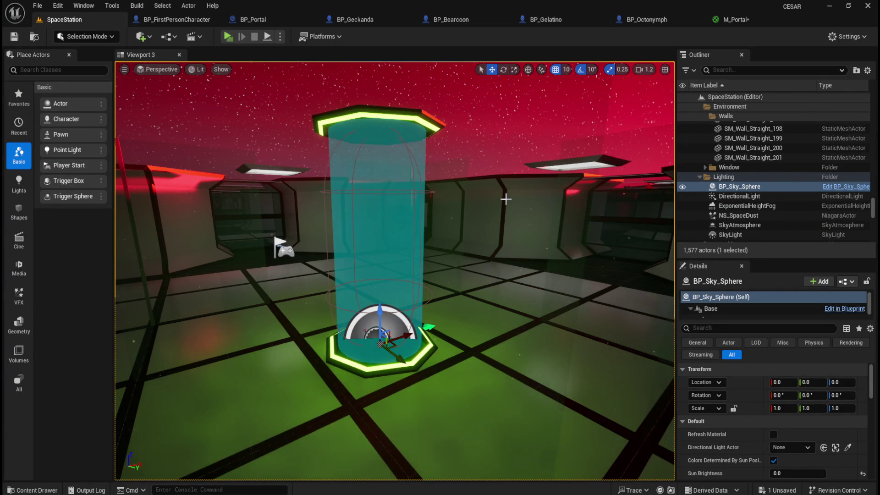
pyautogui.scroll(3, 506, 199)
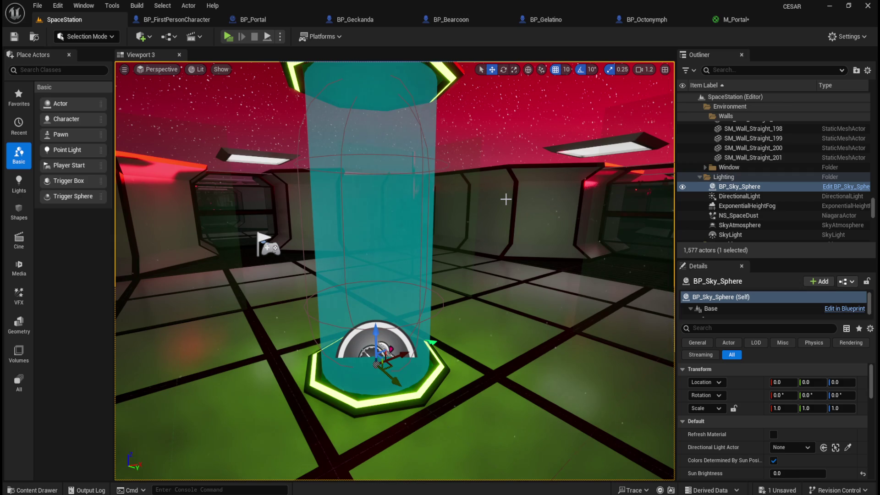
pyautogui.scroll(-3, 506, 199)
pyautogui.scroll(3, 506, 199)
pyautogui.click(735, 19)
pyautogui.moveTo(740, 304)
pyautogui.mouseDown()
pyautogui.moveTo(619, 299)
pyautogui.moveTo(716, 296)
pyautogui.moveTo(711, 315)
pyautogui.moveTo(651, 314)
pyautogui.mouseUp()
pyautogui.scroll(2, 716, 296)
pyautogui.scroll(-2, 735, 300)
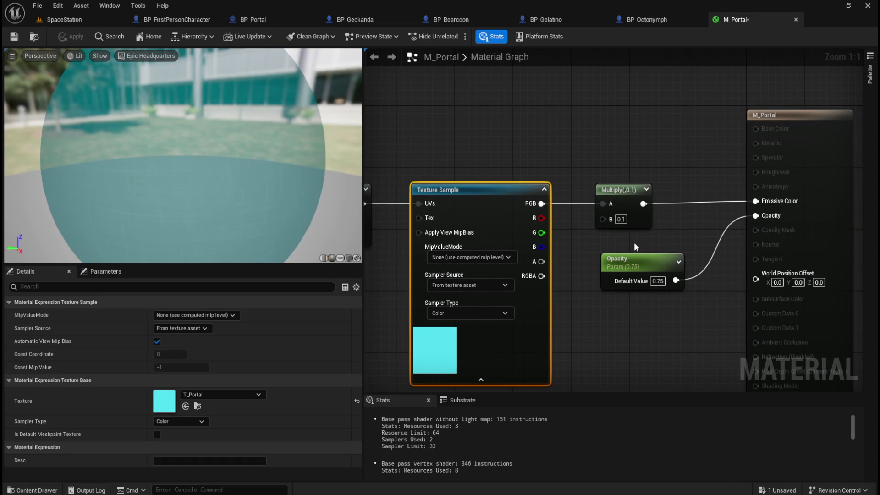
# Set the Multiply node's B to 1.0, apply it, and view the brighter beam
pyautogui.click(622, 219)
pyautogui.write('1')
pyautogui.click(591, 238)
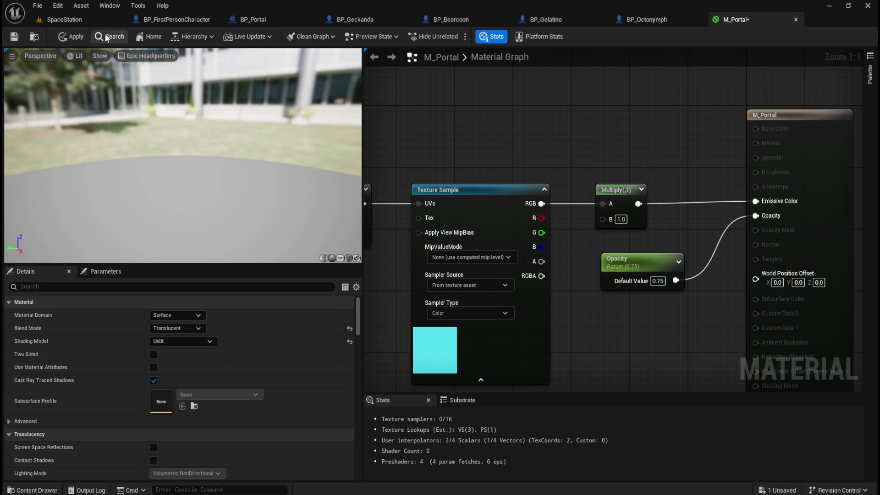
pyautogui.click(75, 38)
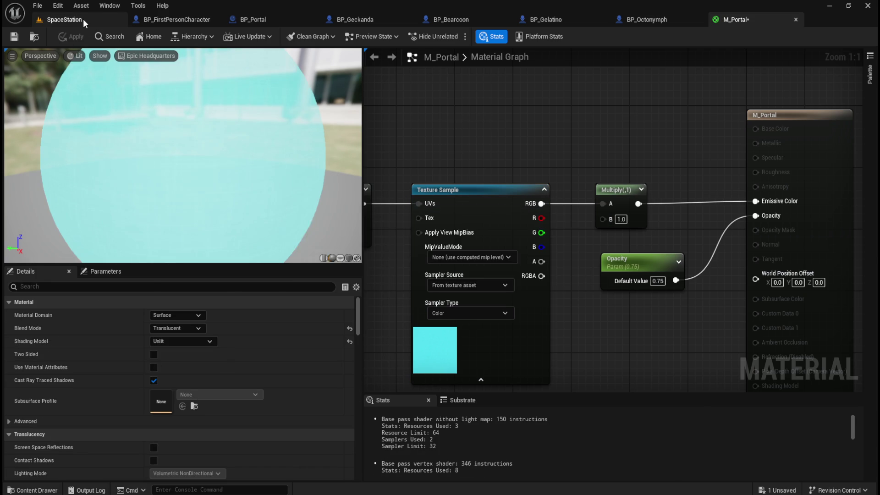
pyautogui.click(84, 18)
pyautogui.moveTo(454, 210)
pyautogui.mouseDown()
pyautogui.moveTo(441, 257)
pyautogui.moveTo(486, 236)
pyautogui.mouseUp()
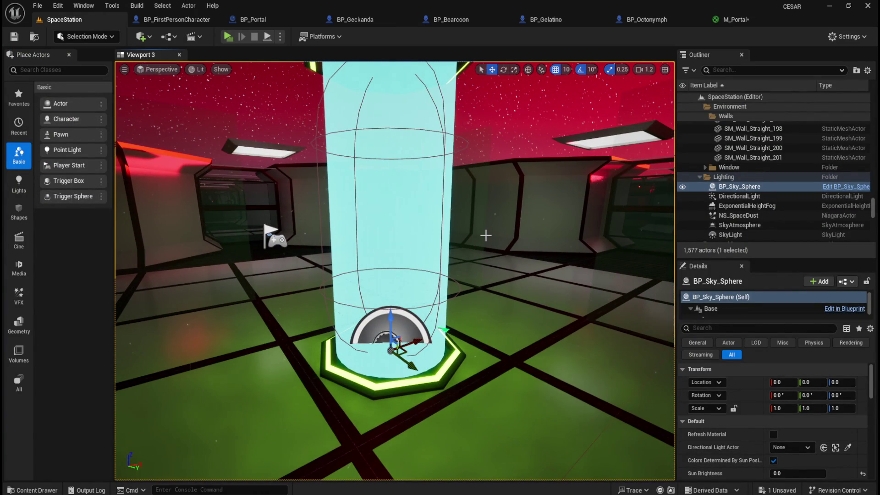
# Lower Multiply B to 0.5, apply and save M_Portal, and check the beam
pyautogui.click(734, 20)
pyautogui.click(618, 219)
pyautogui.write('0.5')
pyautogui.press('Return')
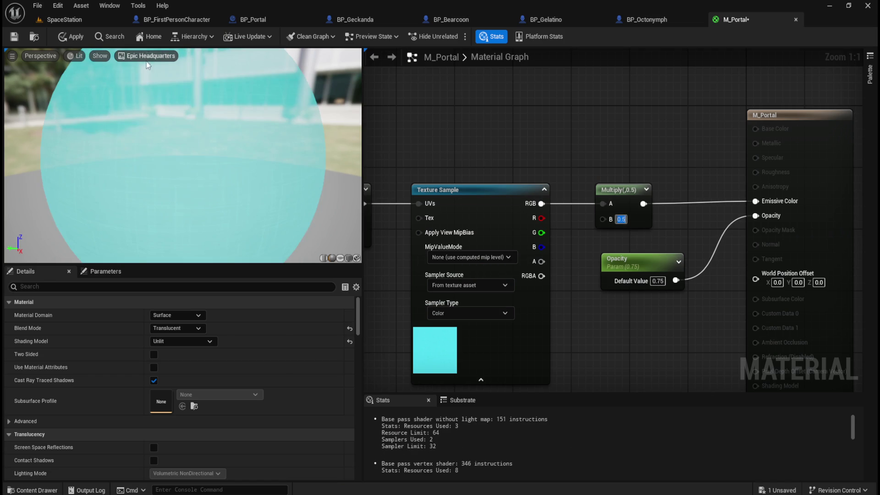
pyautogui.click(63, 38)
pyautogui.click(26, 36)
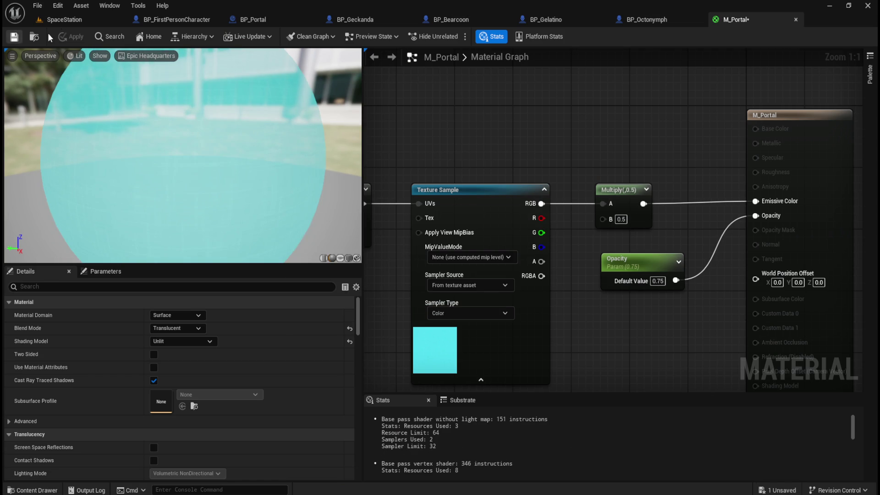
pyautogui.click(70, 18)
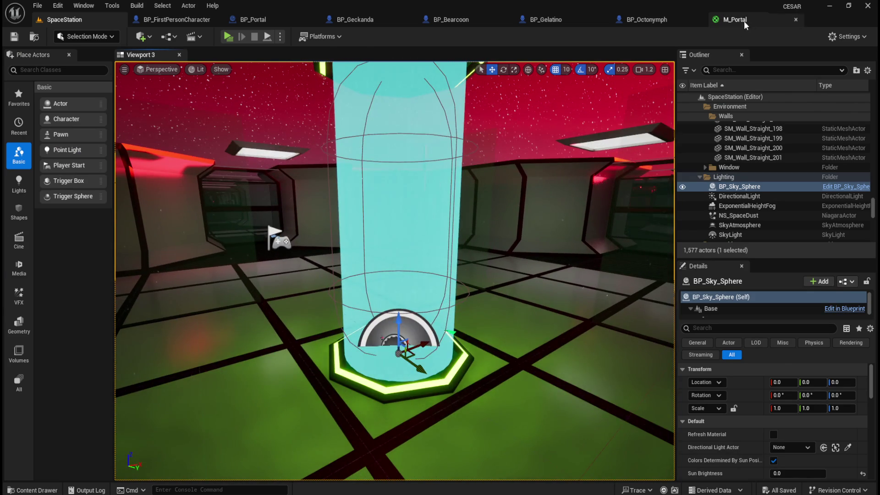
# Lower Multiply B to 0.3, then apply and save M_Portal
pyautogui.click(735, 20)
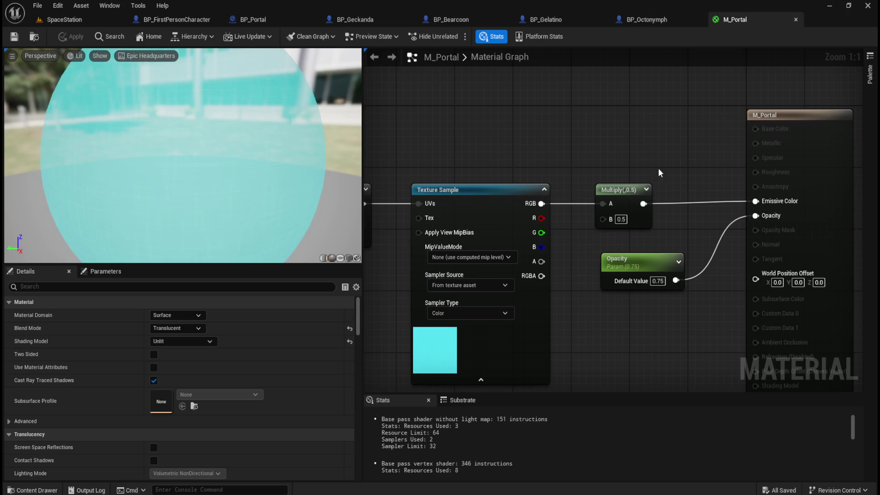
pyautogui.click(625, 219)
pyautogui.write('0.3')
pyautogui.press('Return')
pyautogui.click(71, 37)
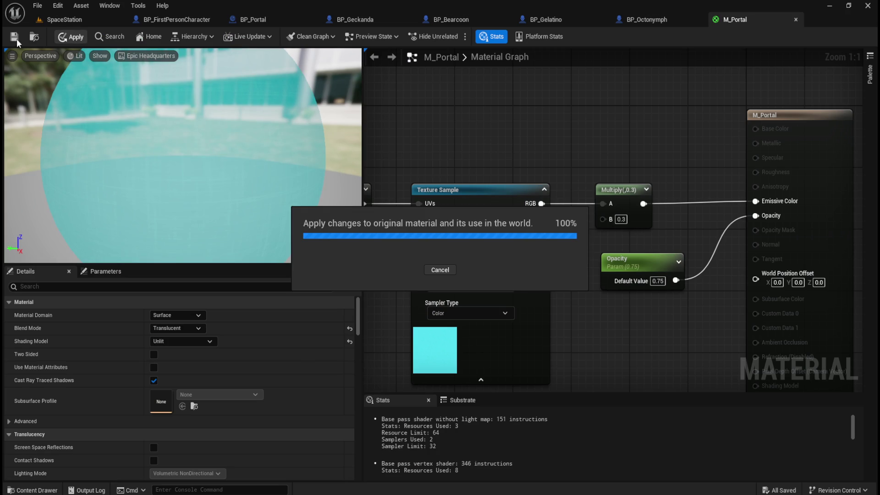
pyautogui.click(13, 37)
# Return to the SpaceStation level and start a play test
pyautogui.click(65, 19)
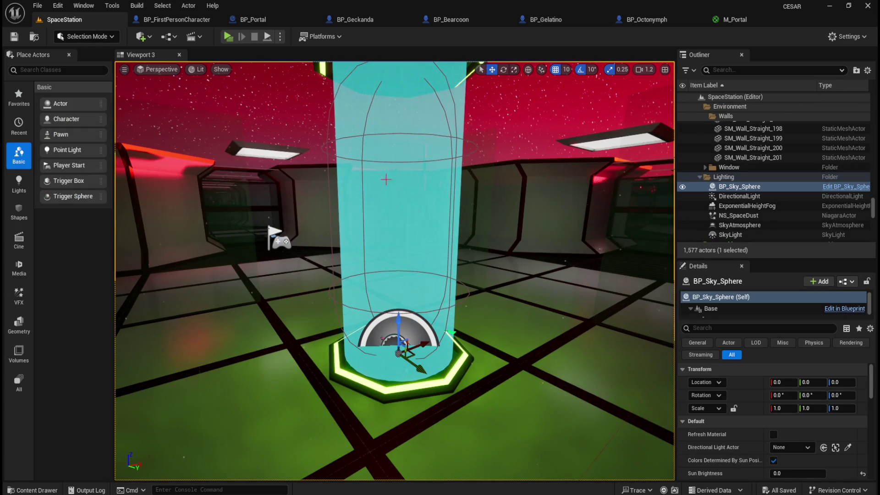
pyautogui.scroll(-2, 472, 238)
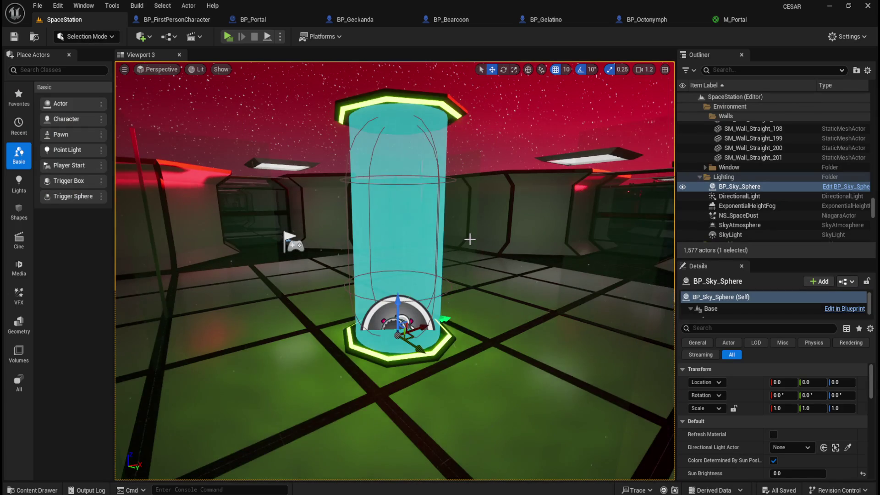
pyautogui.scroll(-1, 470, 239)
pyautogui.click(232, 37)
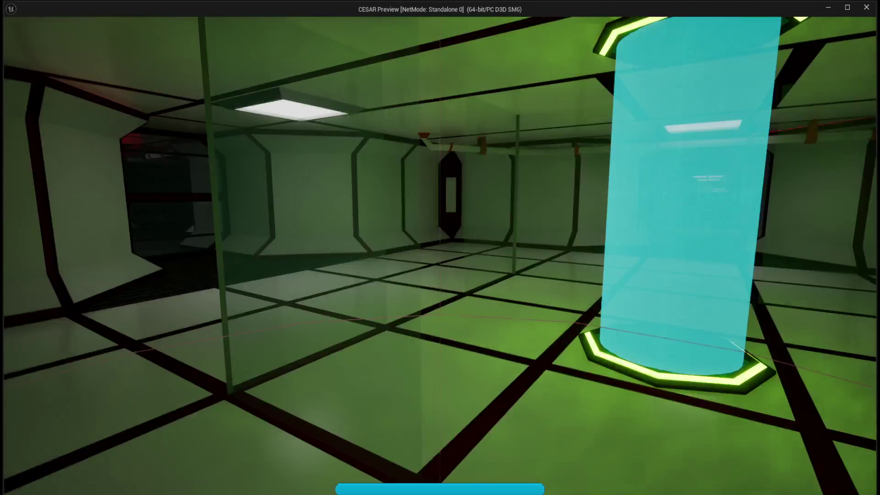
# Walk up to the teal beam's base in the preview and back away from it
pyautogui.moveTo(440, 248)
pyautogui.press('w')
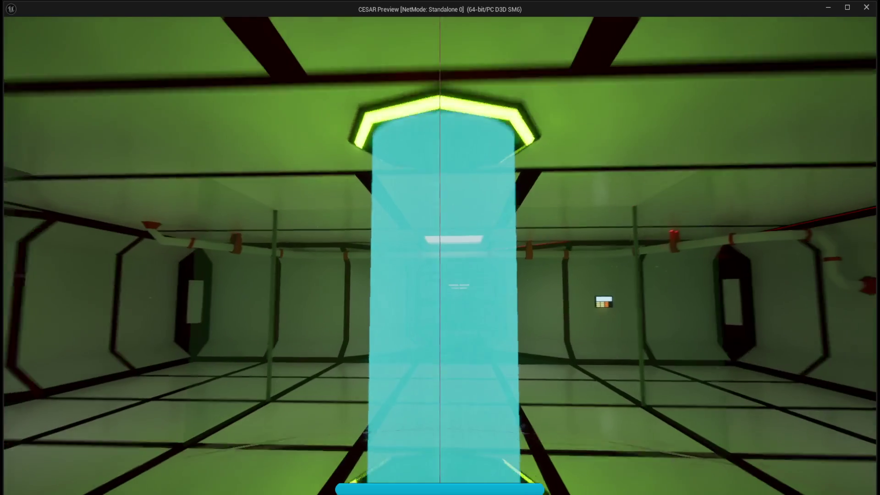
pyautogui.press('s')
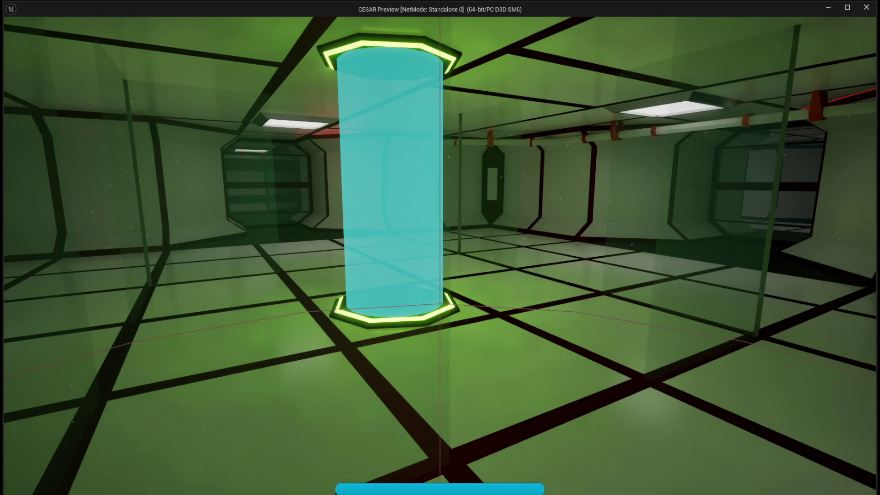
pyautogui.press('w')
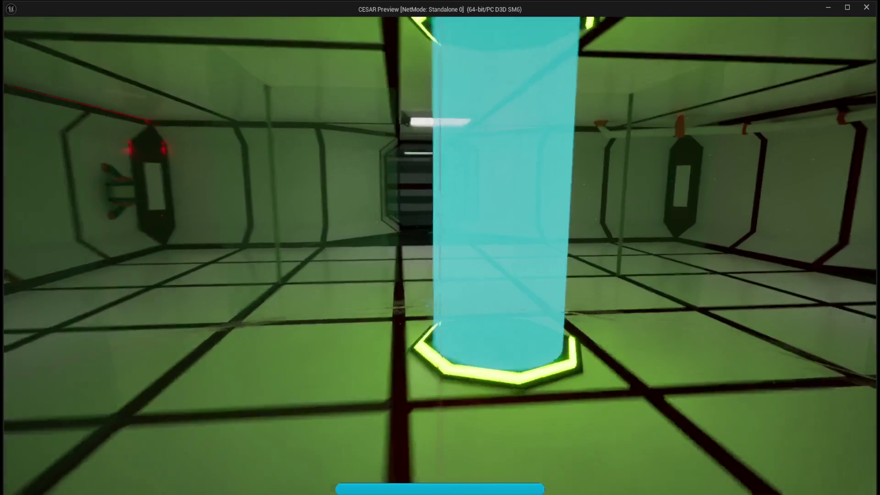
pyautogui.press('s')
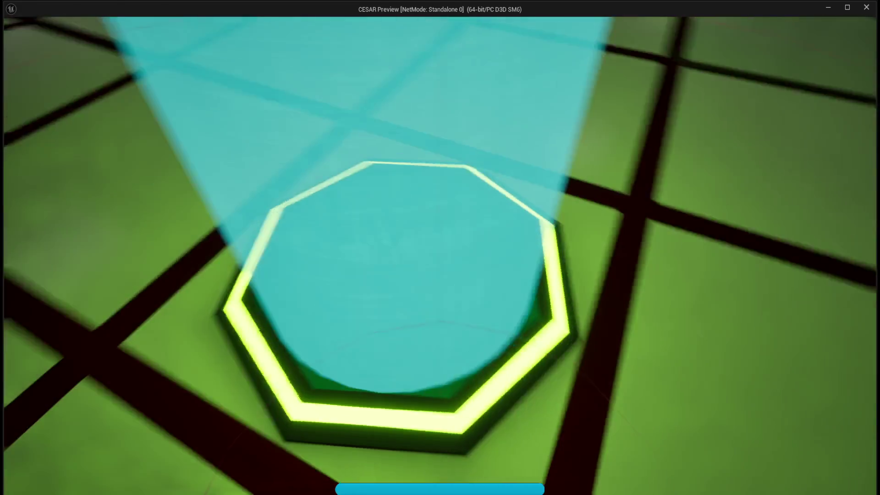
pyautogui.press('s')
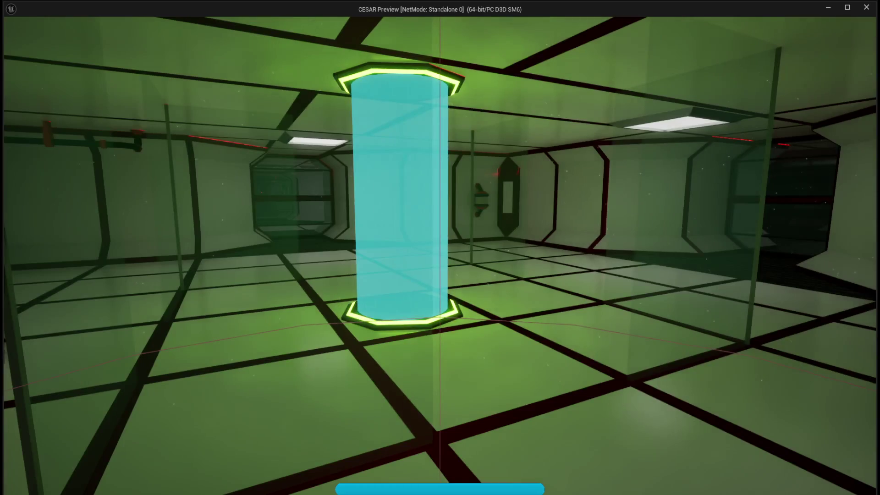
# Strafe past the beam, end the play test, and bring up BP_Portal
pyautogui.moveTo(440, 248)
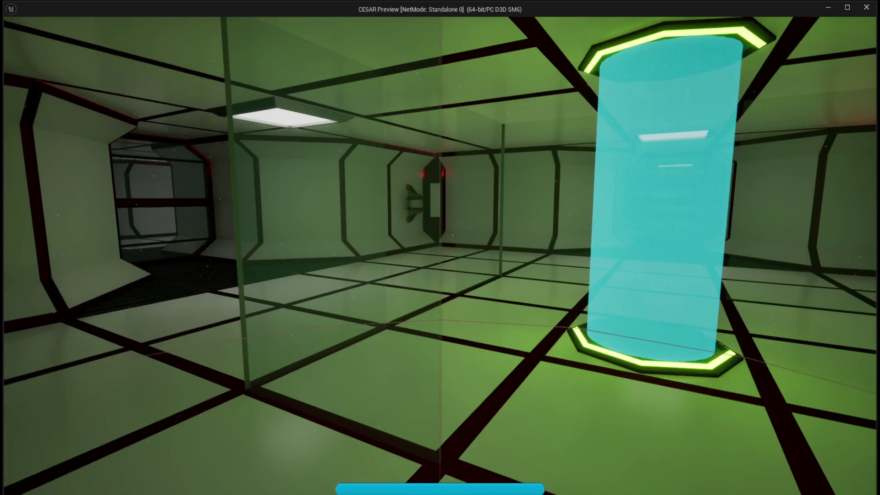
pyautogui.press('d')
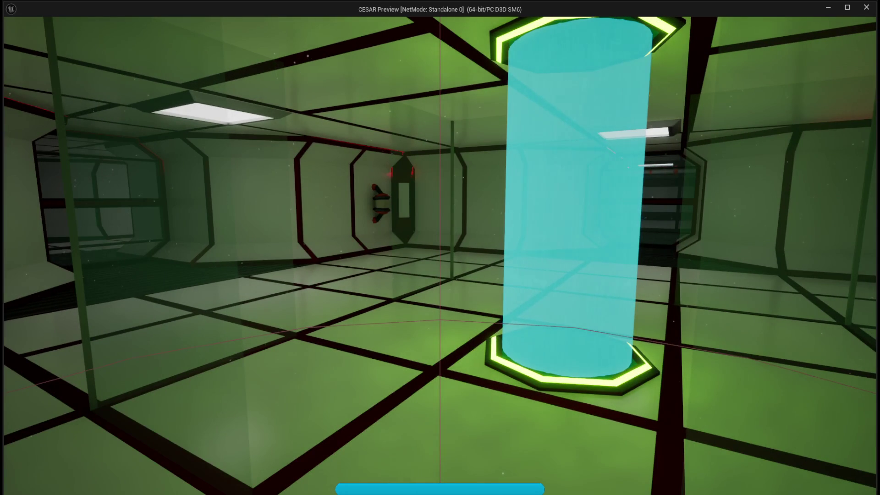
pyautogui.press('s')
pyautogui.press('a')
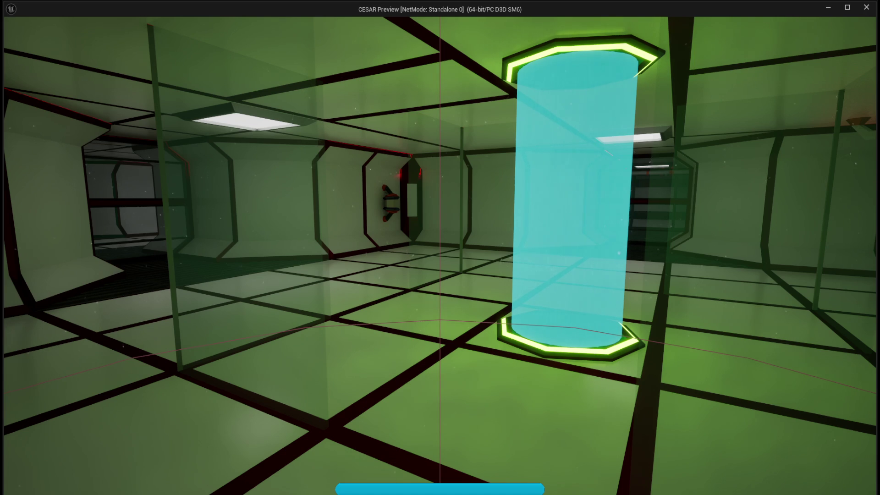
pyautogui.press('Escape')
pyautogui.click(257, 19)
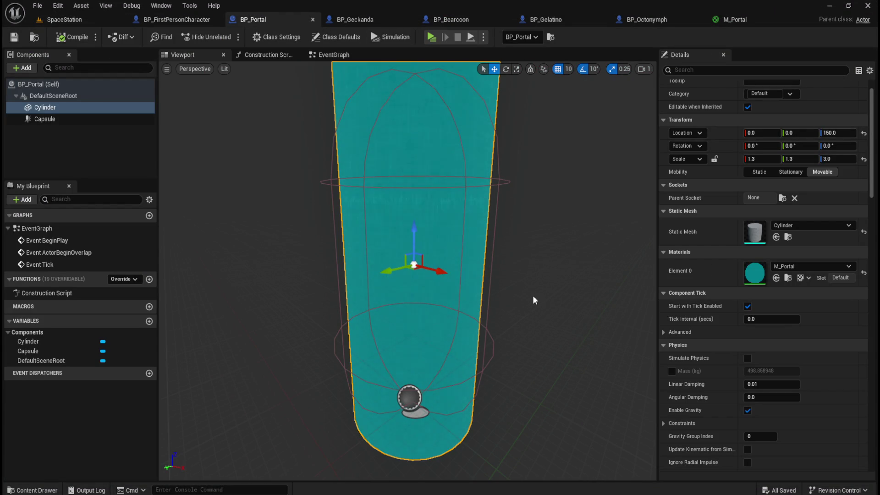
# Pan M_Portal across its Panner, output, Opacity and Texture Sample nodes, then return near the SpaceStation beam
pyautogui.click(735, 19)
pyautogui.moveTo(587, 163)
pyautogui.mouseDown()
pyautogui.moveTo(615, 120)
pyautogui.moveTo(641, 102)
pyautogui.moveTo(652, 106)
pyautogui.mouseUp()
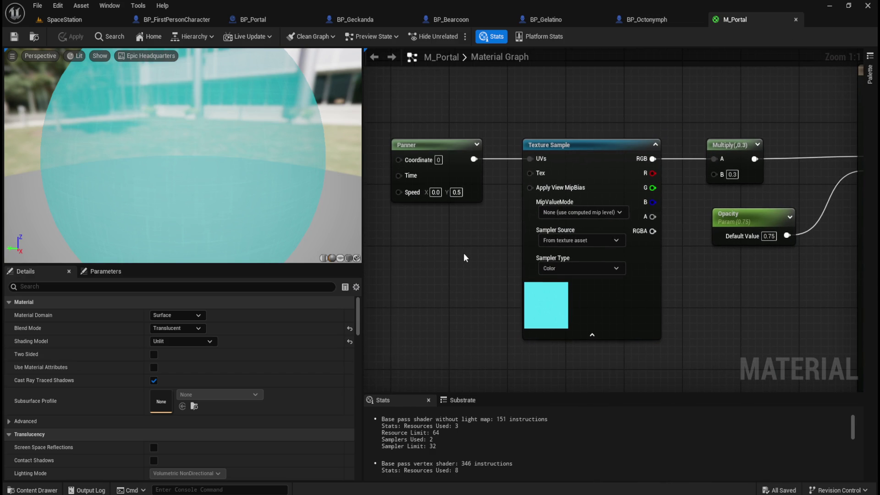
pyautogui.moveTo(747, 300)
pyautogui.mouseDown()
pyautogui.moveTo(617, 295)
pyautogui.moveTo(545, 305)
pyautogui.mouseUp()
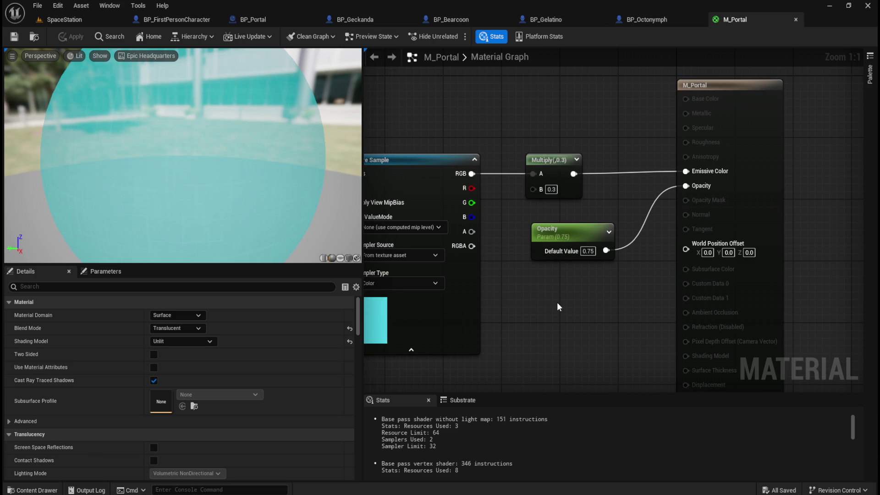
pyautogui.moveTo(557, 302); pyautogui.dragTo(645, 298)
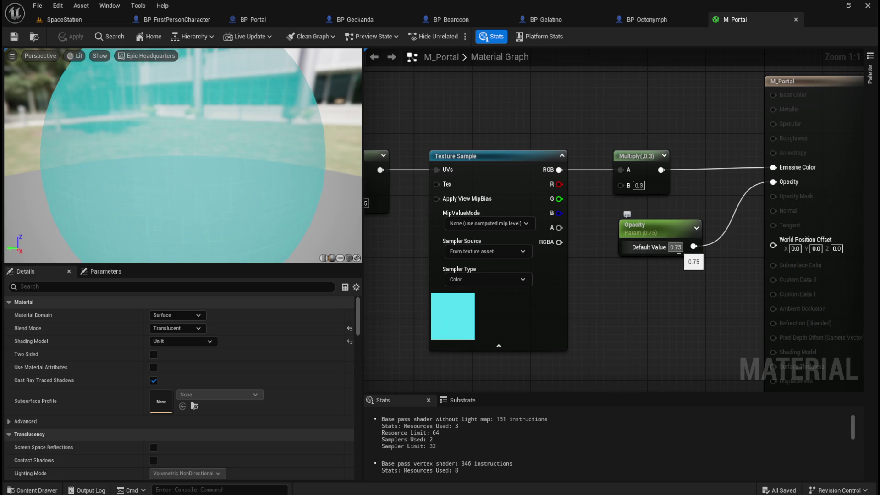
pyautogui.moveTo(674, 257); pyautogui.dragTo(729, 241)
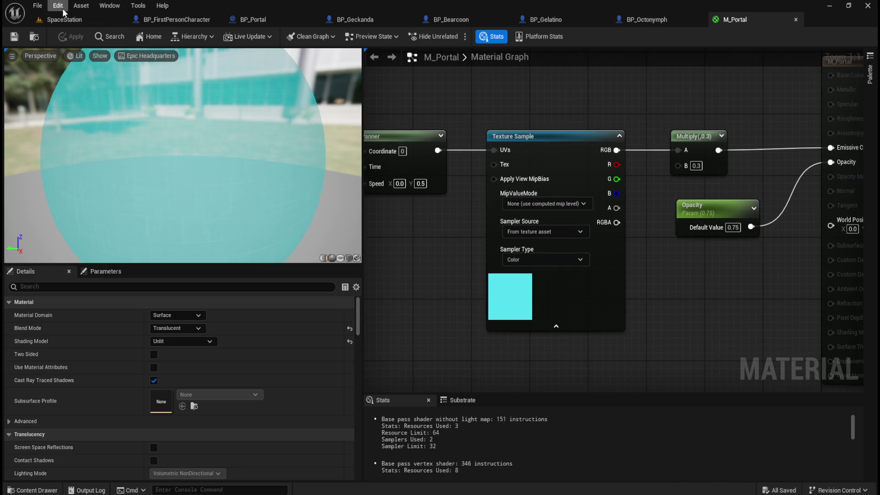
pyautogui.click(61, 21)
pyautogui.scroll(3, 429, 243)
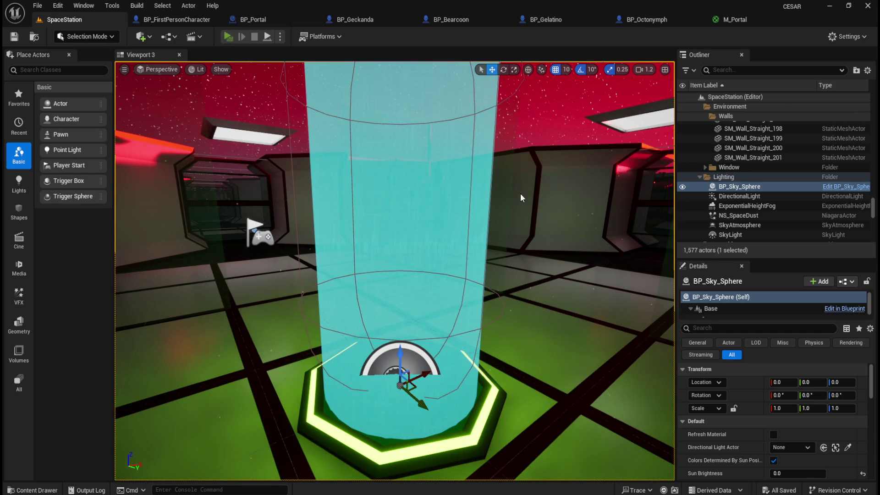
# Launch the standalone CESAR preview of SpaceStation showing the teal beam between its rings
pyautogui.click(228, 37)
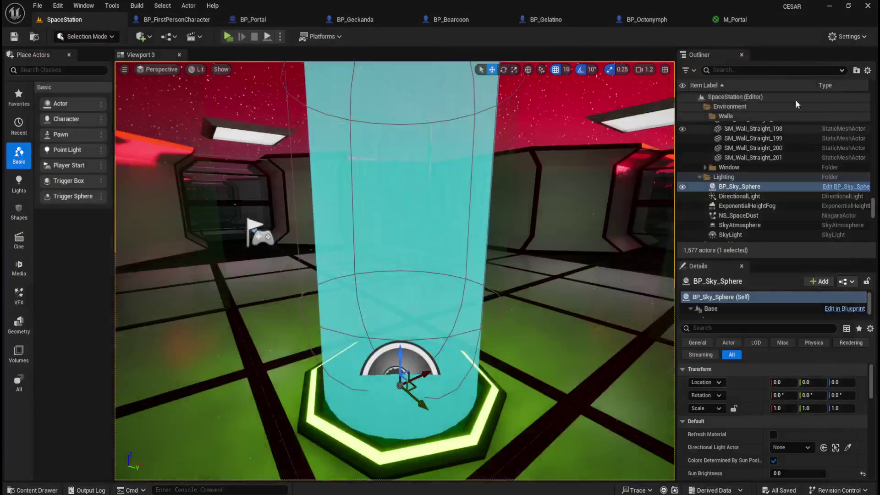
pyautogui.click(228, 37)
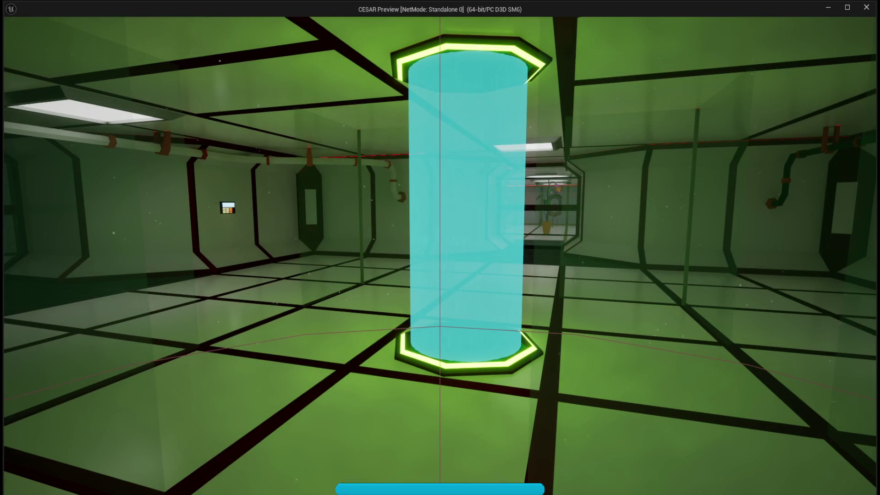
# Stop the play test, set Panner Speed Y to 0.7, then apply and save M_Portal
pyautogui.press('Escape')
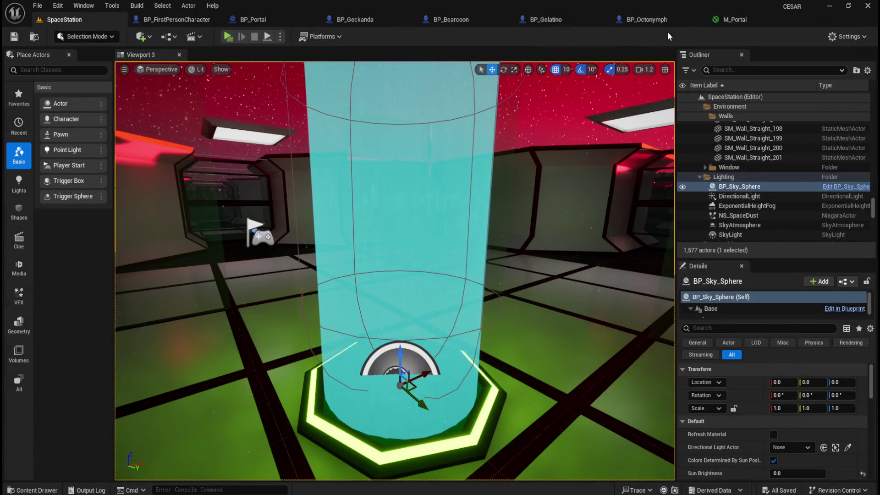
pyautogui.click(717, 24)
pyautogui.write('.7')
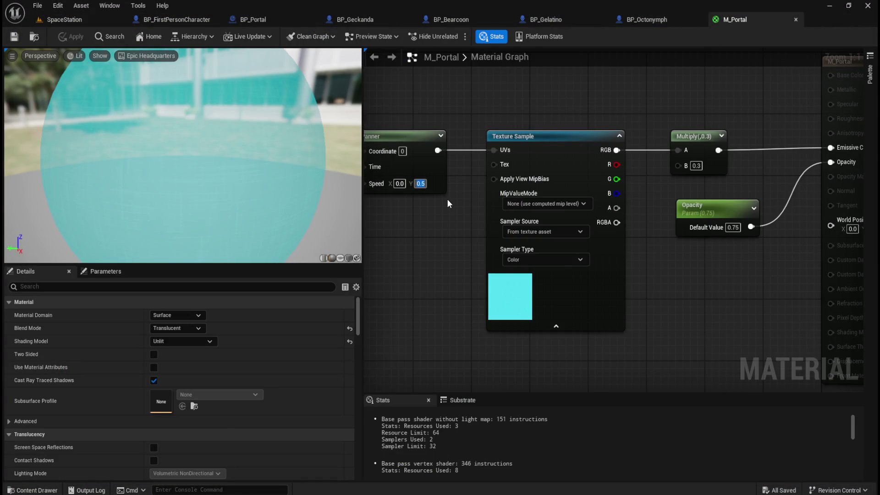
pyautogui.press('Return')
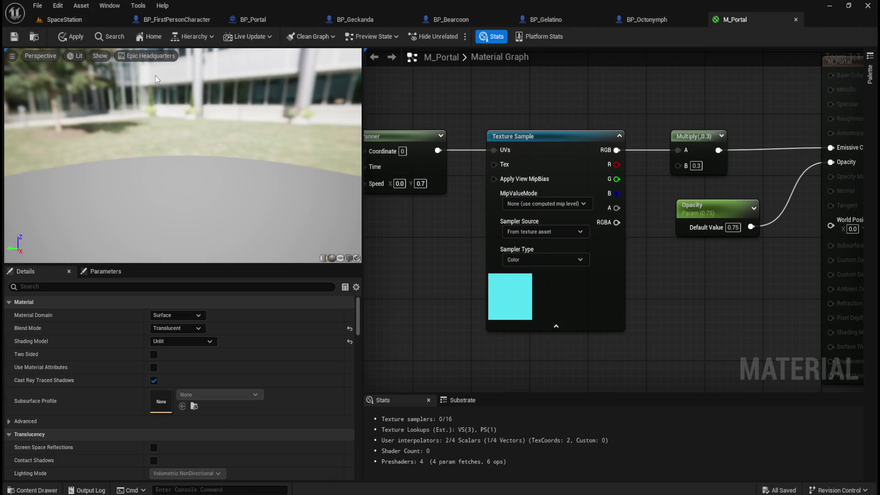
pyautogui.click(76, 37)
pyautogui.click(14, 37)
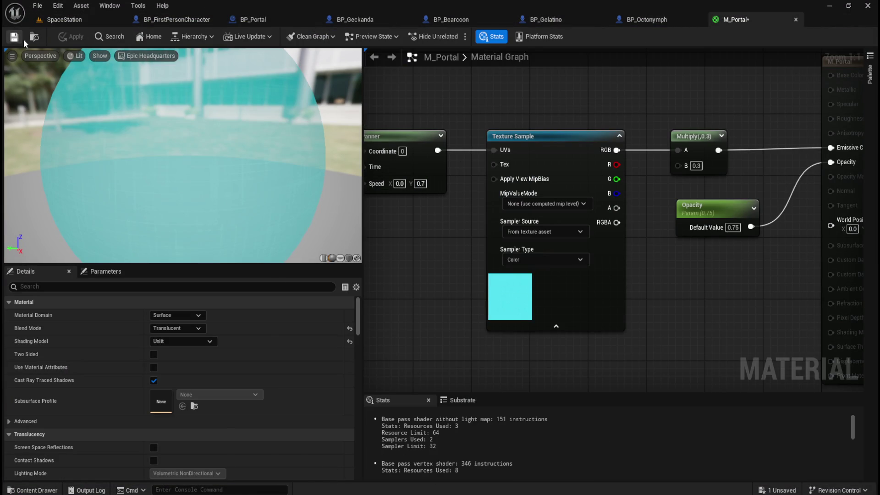
# Set Multiply B to 0.2, apply the dimmer glow, and view it in SpaceStation
pyautogui.click(85, 23)
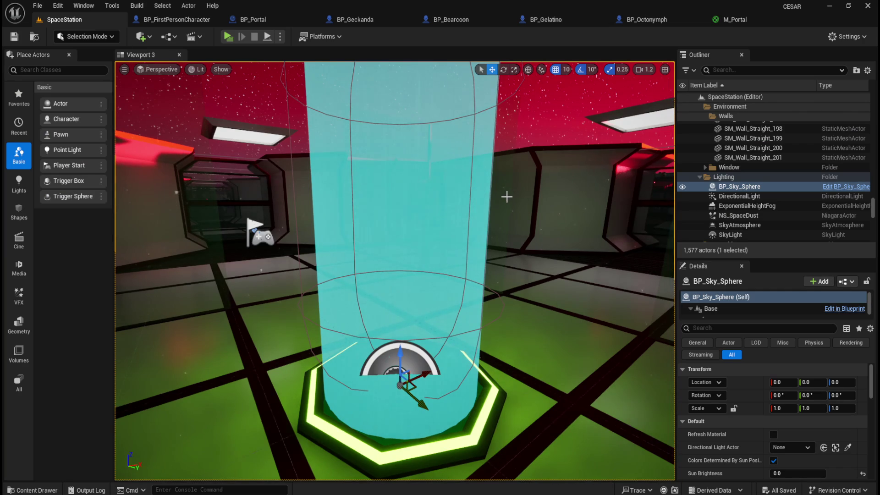
pyautogui.scroll(4, 513, 194)
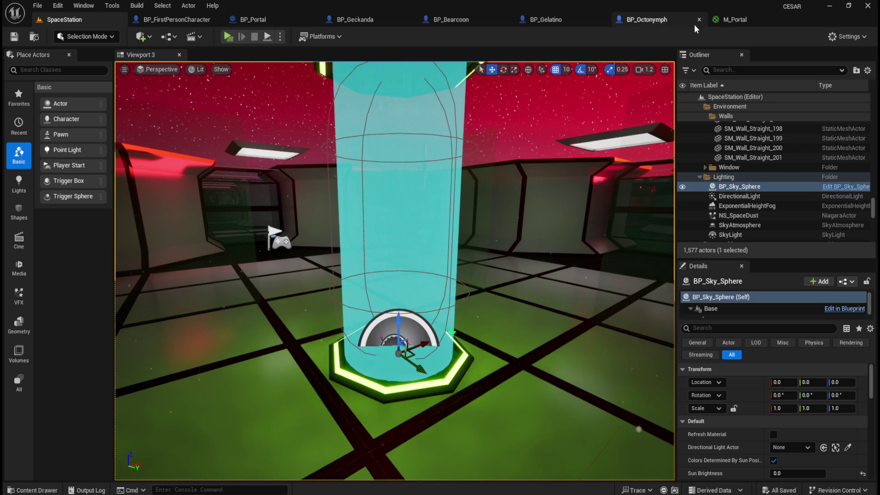
pyautogui.click(718, 20)
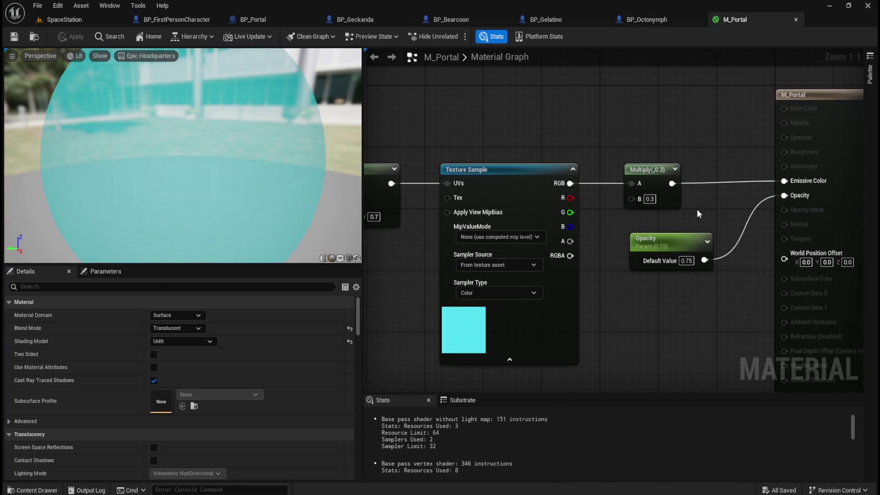
pyautogui.click(651, 201)
pyautogui.write('0.2')
pyautogui.press('Return')
pyautogui.click(72, 36)
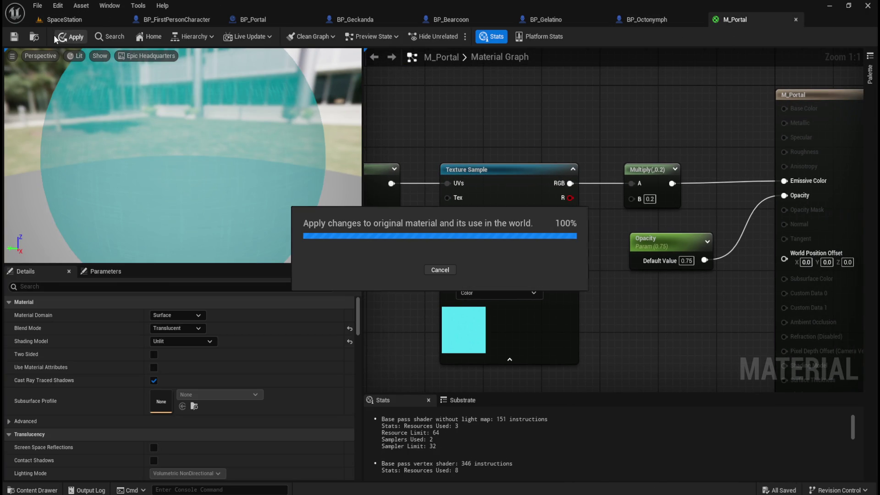
pyautogui.click(91, 20)
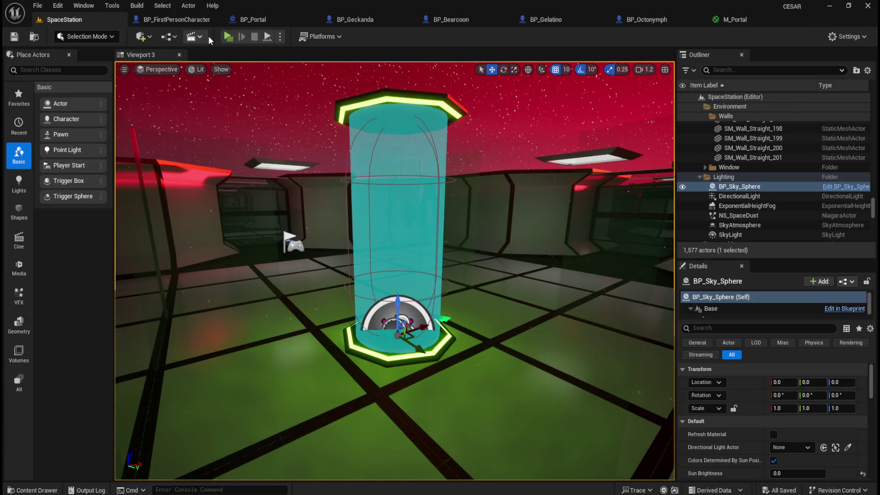
# Start a play test and circle the teal beam, looking along the surrounding walls
pyautogui.click(228, 36)
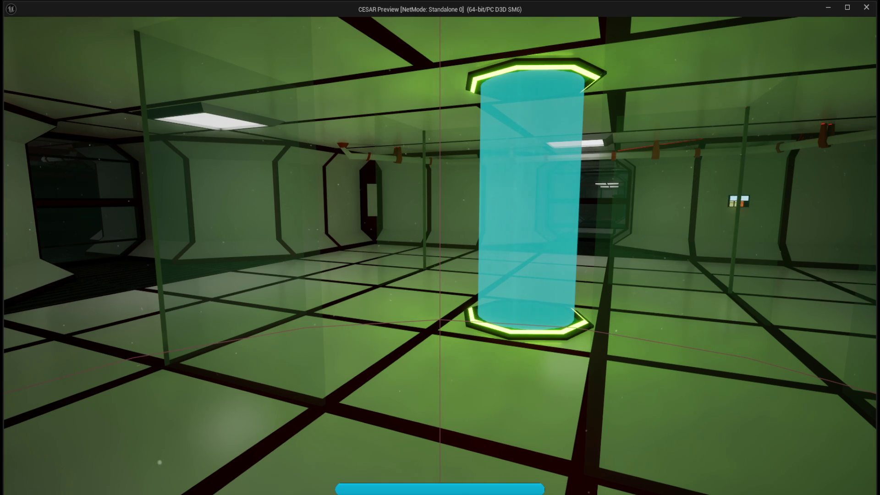
pyautogui.press('s')
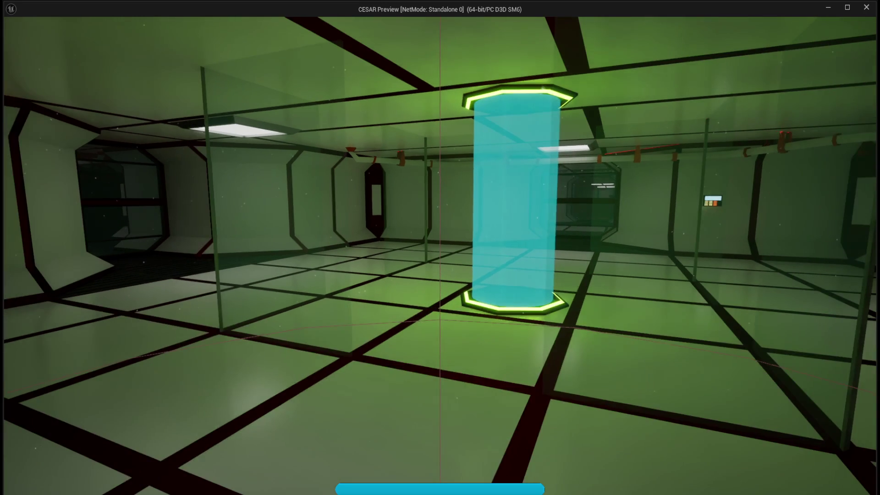
pyautogui.press('w')
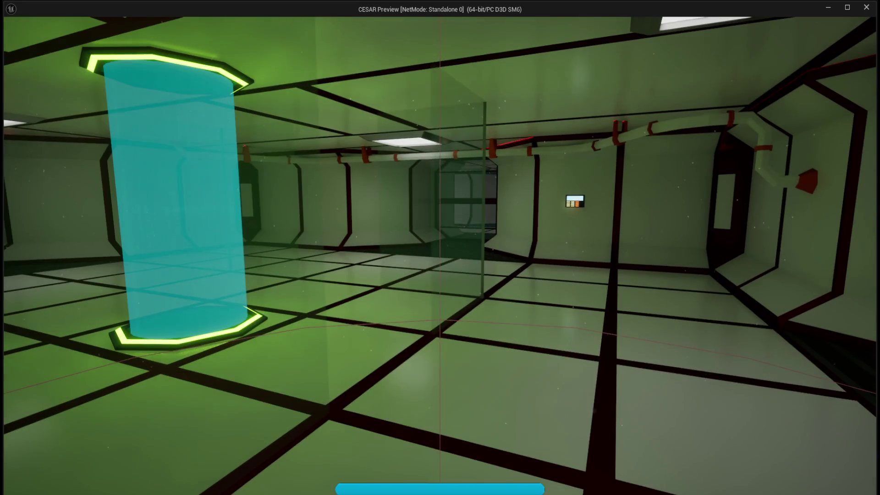
pyautogui.press('Left')
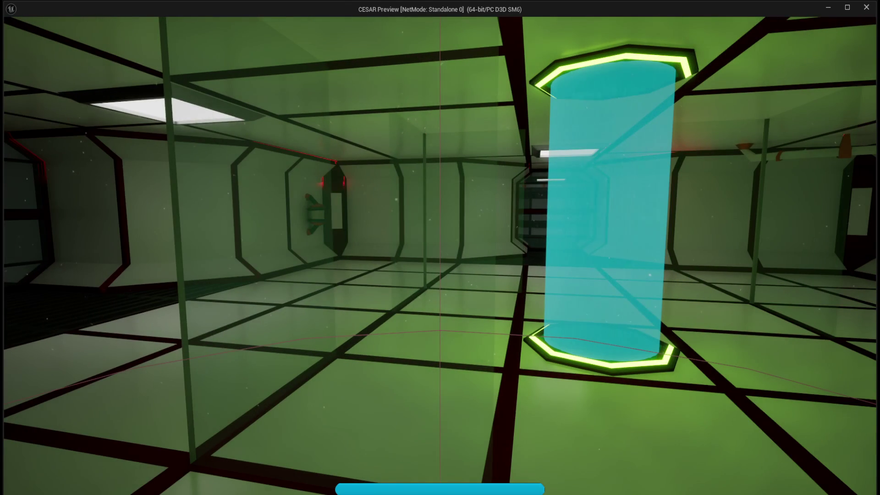
pyautogui.press('Right')
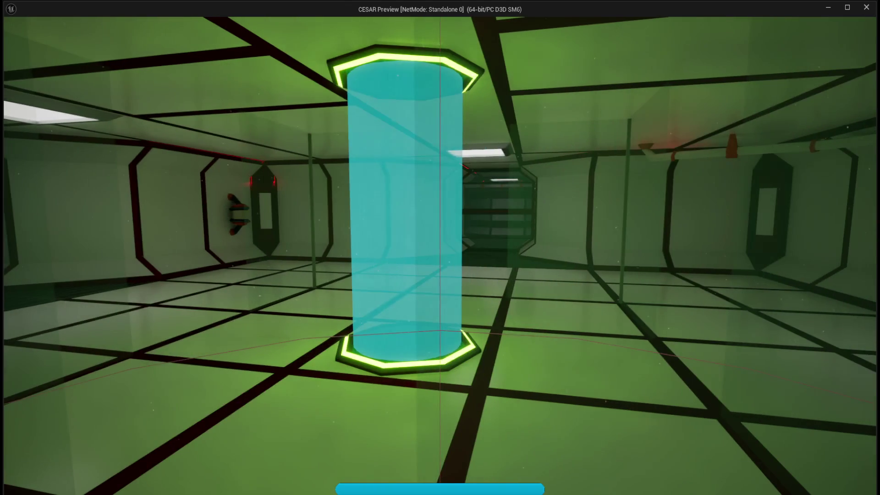
pyautogui.press('d')
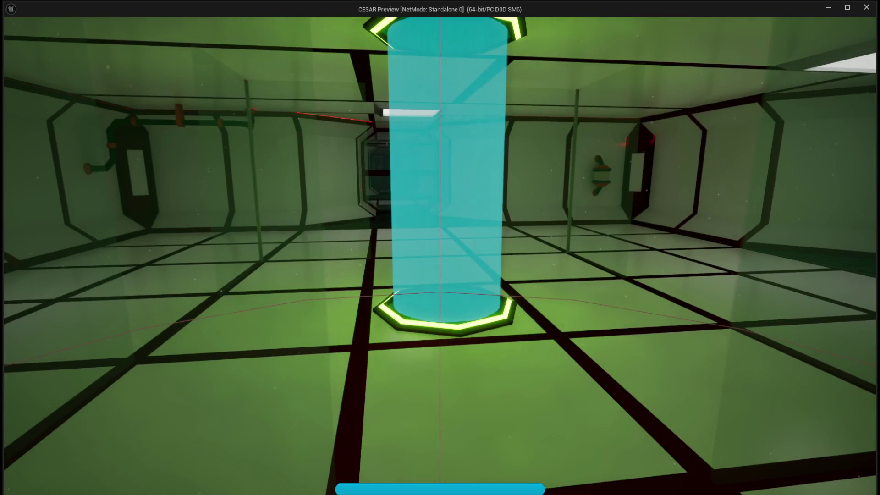
pyautogui.press('a')
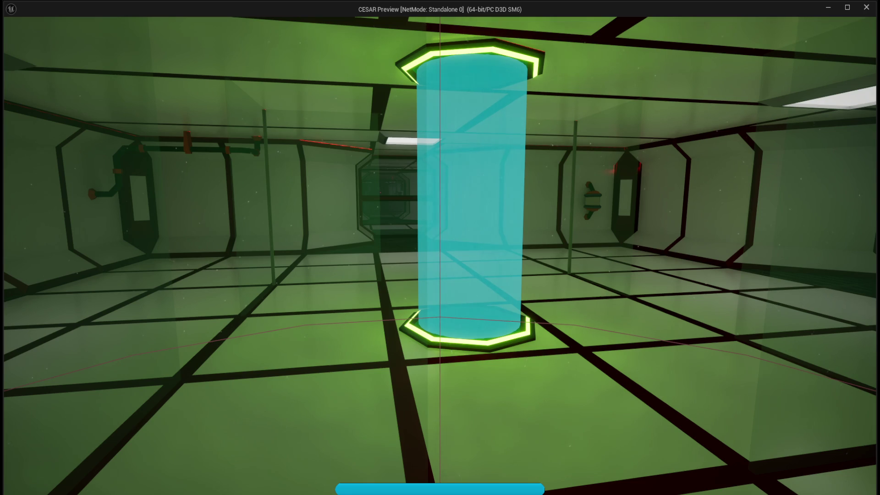
pyautogui.press('d')
pyautogui.press('a')
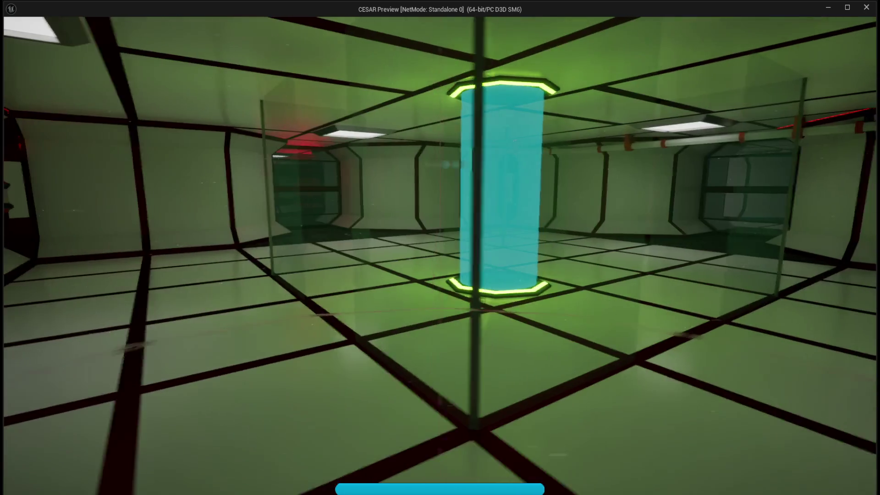
# Approach the beam's glowing base, back off to see the whole pillar, and stop playing
pyautogui.press('w')
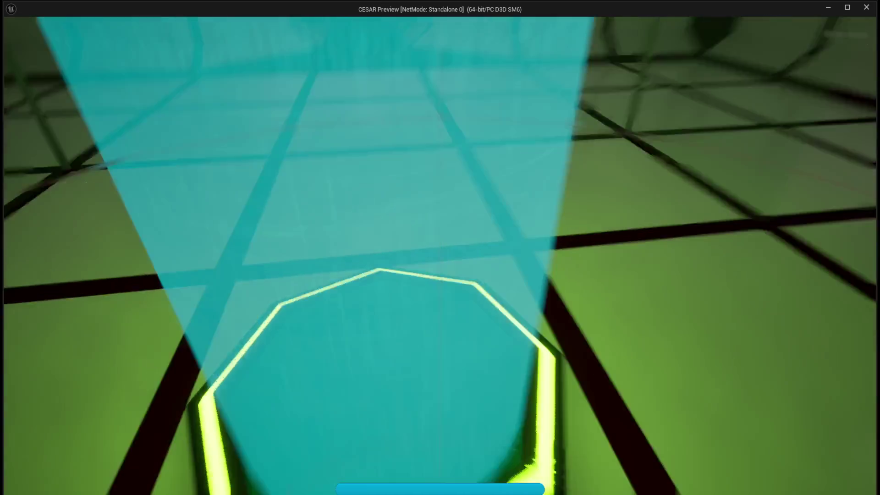
pyautogui.press('s')
pyautogui.press('w')
pyautogui.press('s')
pyautogui.press('w')
pyautogui.press('s')
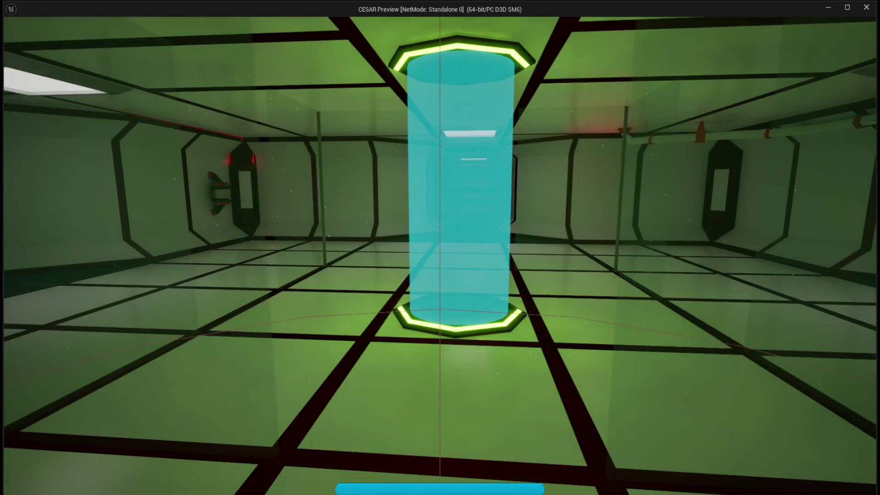
pyautogui.press('a')
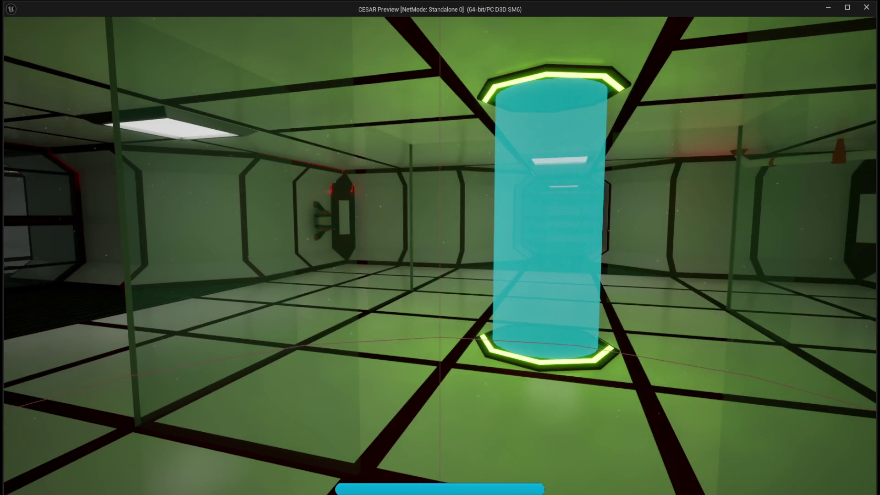
pyautogui.press('Escape')
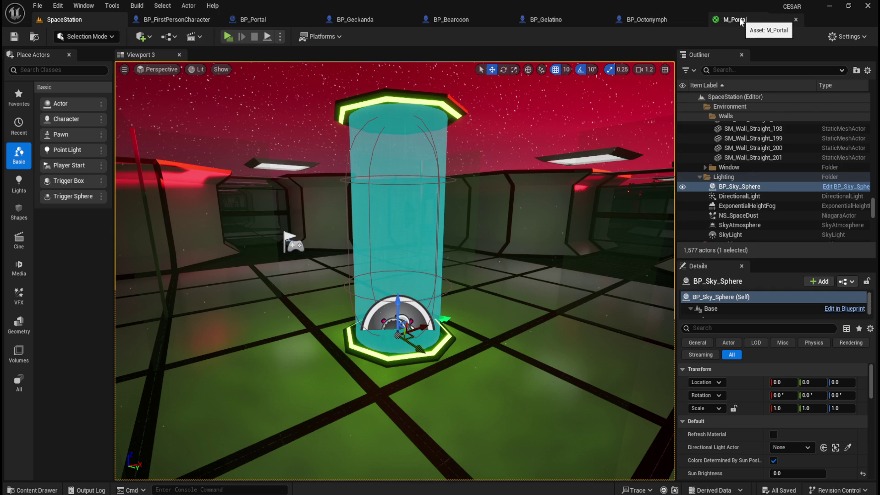
pyautogui.click(741, 20)
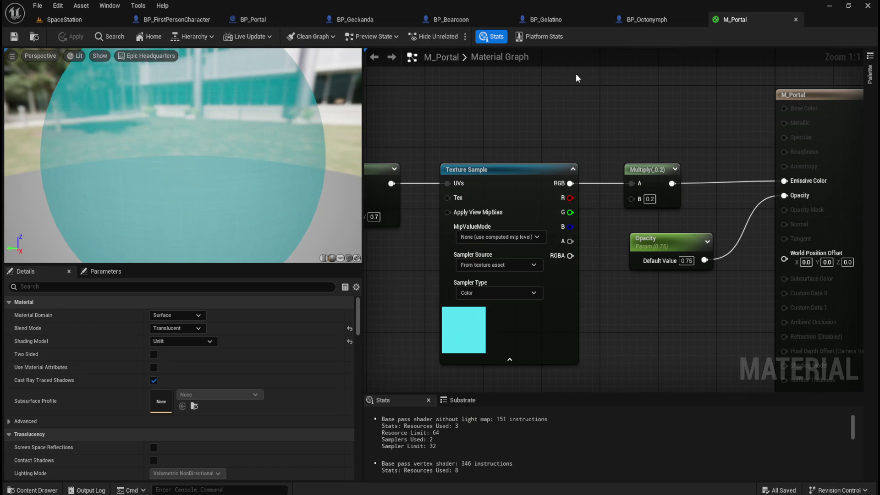
# Close M_Portal and select the Cylinder component in BP_Portal
pyautogui.click(795, 20)
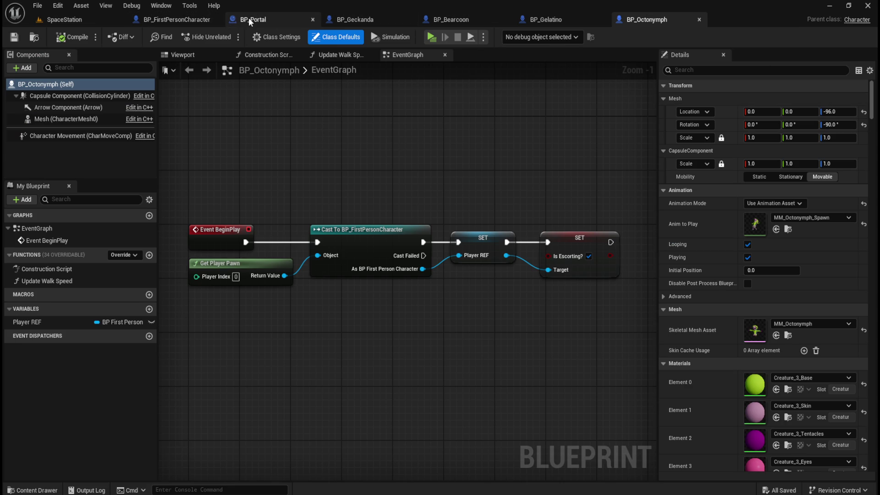
pyautogui.click(249, 20)
pyautogui.click(102, 118)
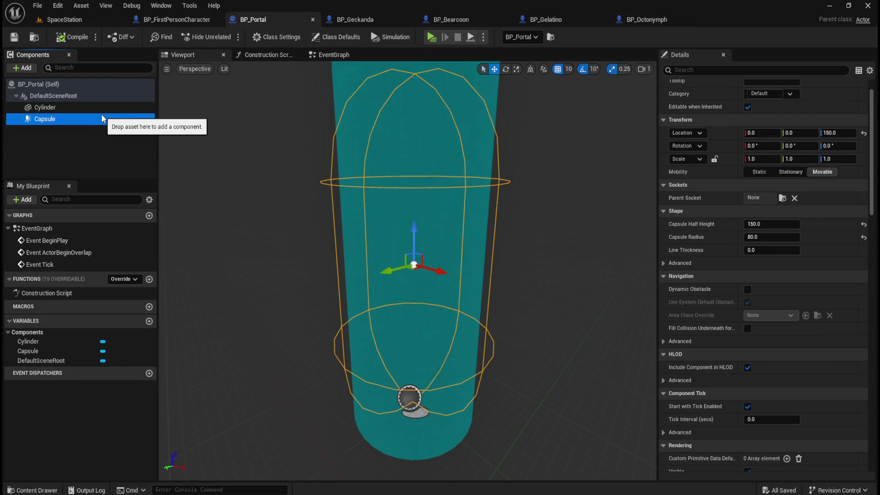
pyautogui.click(99, 107)
pyautogui.click(99, 119)
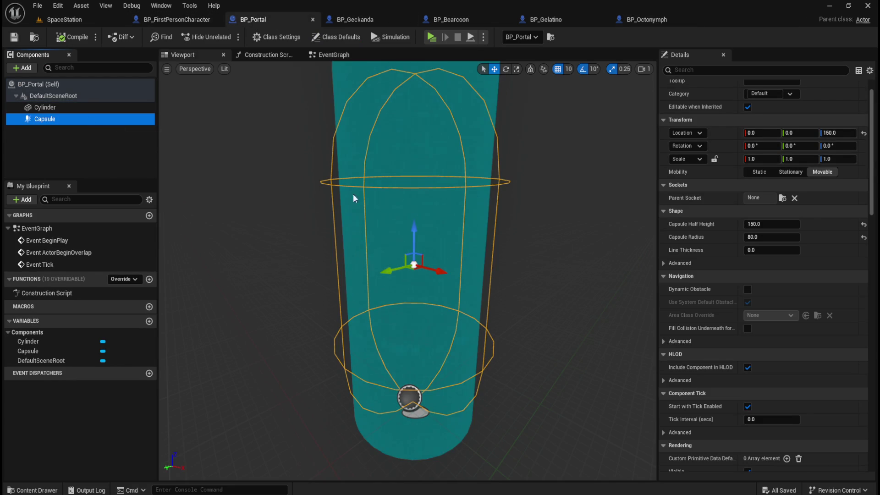
pyautogui.scroll(-5, 738, 364)
pyautogui.scroll(-3, 728, 359)
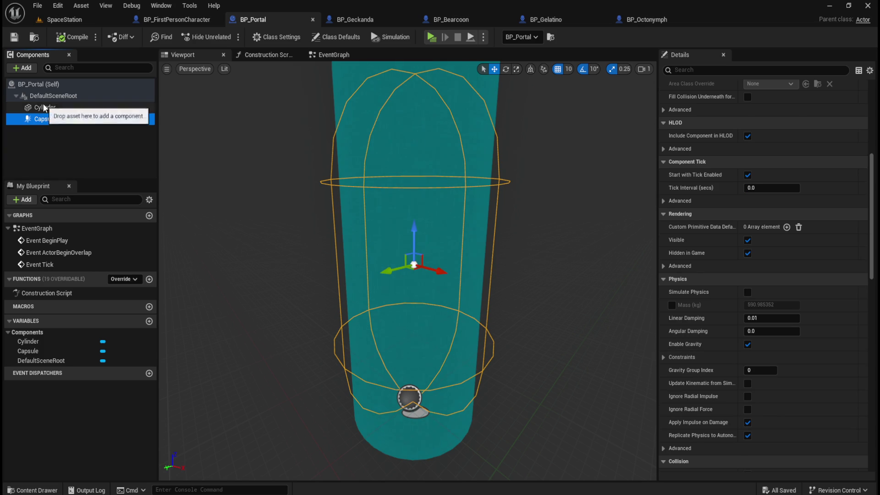
pyautogui.click(45, 107)
pyautogui.scroll(-5, 734, 343)
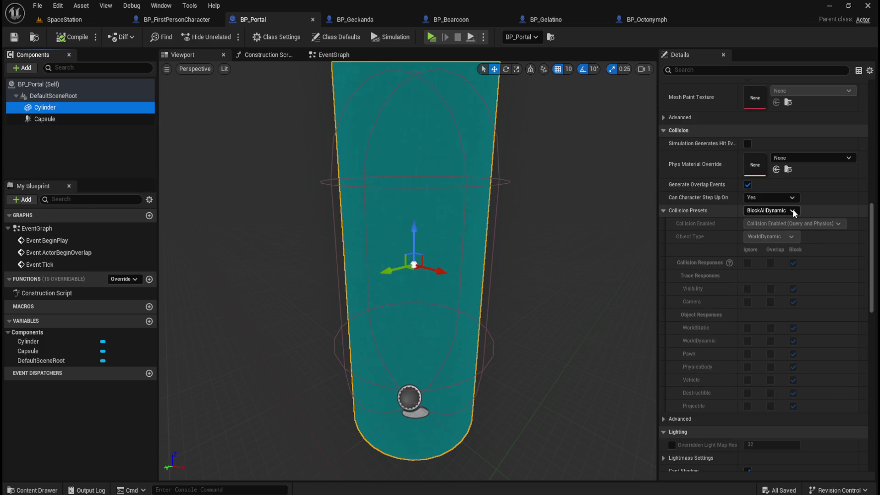
# Set the Cylinder's collision preset to NoCollision, after trying Pawn and BlockAllDynamic
pyautogui.click(793, 211)
pyautogui.click(771, 307)
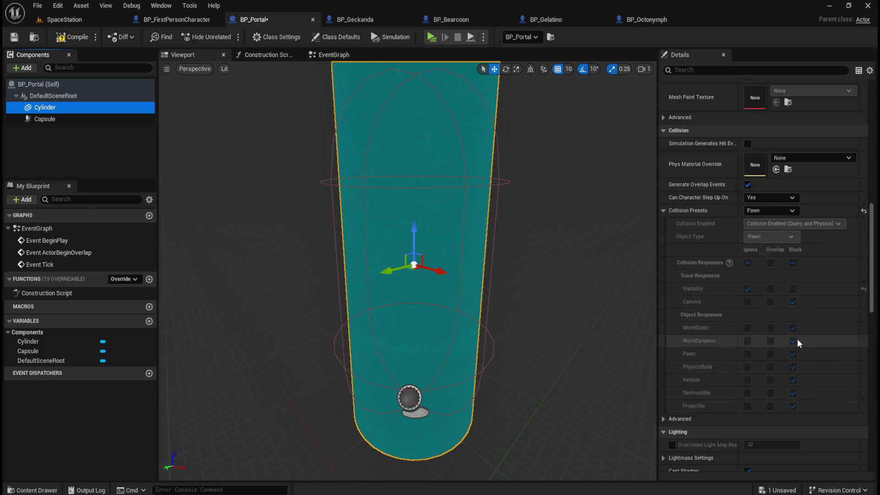
pyautogui.click(779, 210)
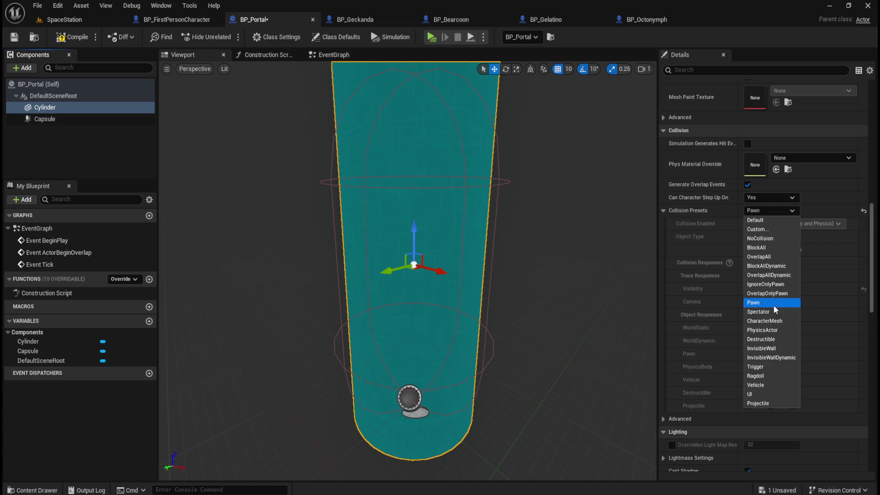
pyautogui.click(768, 266)
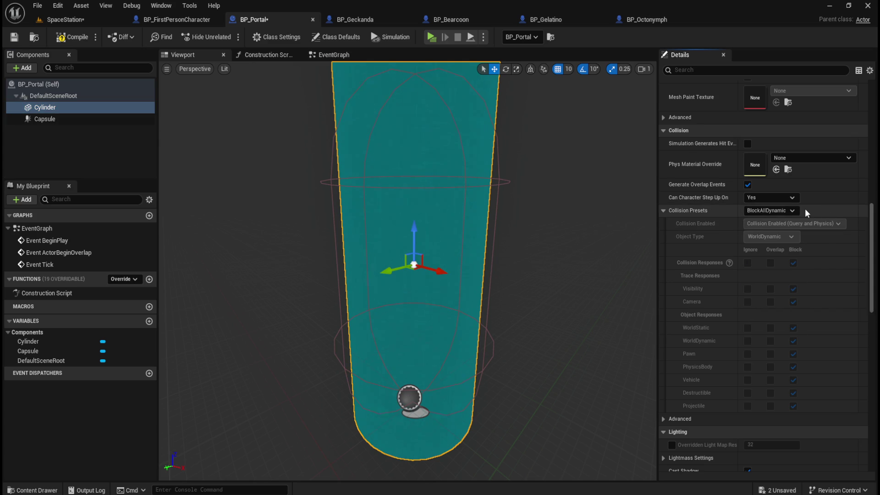
pyautogui.click(791, 211)
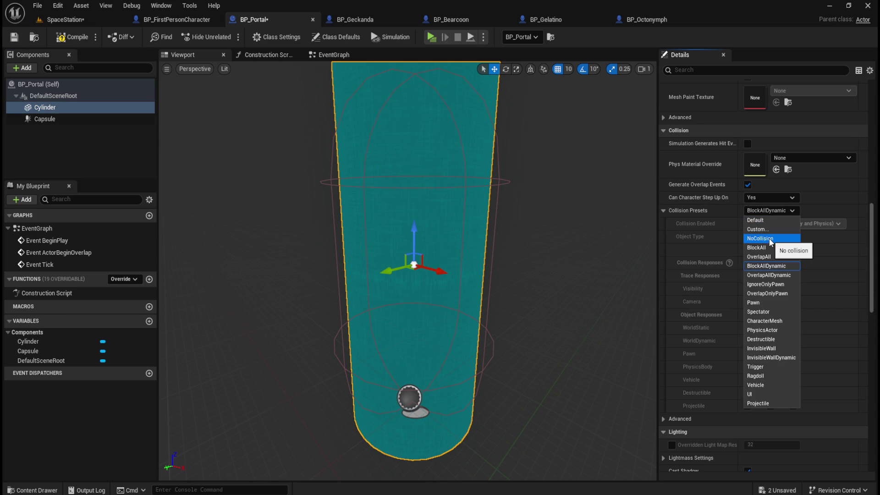
pyautogui.click(770, 238)
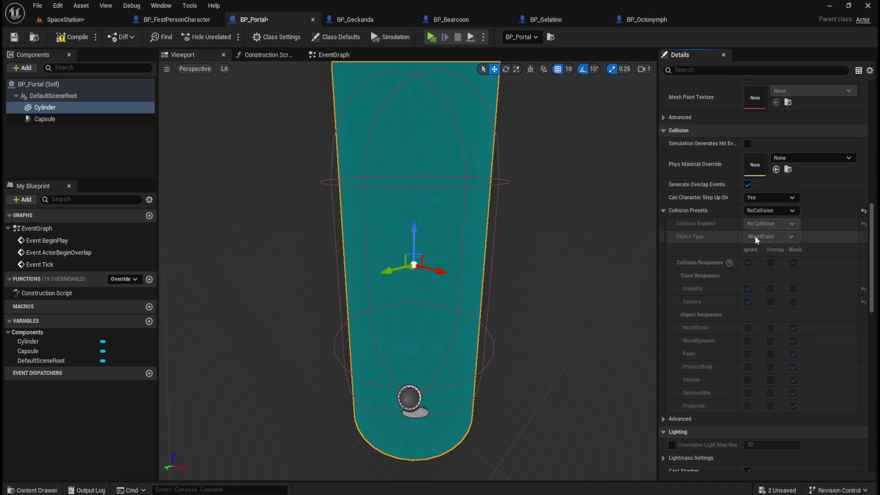
# Compile and save BP_Portal, then launch a play test
pyautogui.click(71, 37)
pyautogui.hotkey('ctrl', 's')
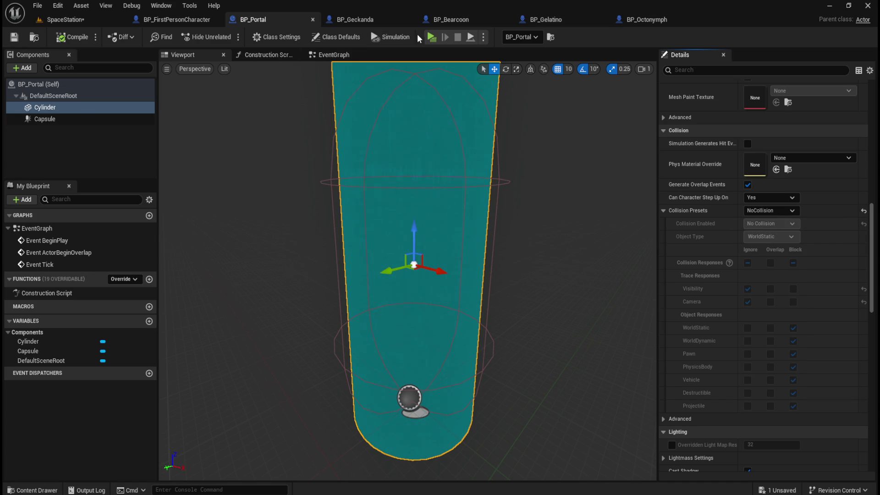
pyautogui.click(431, 37)
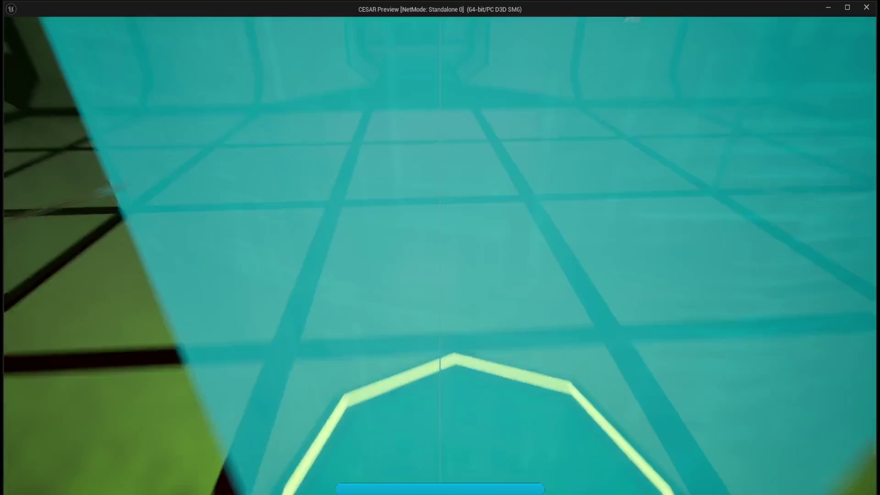
# Walk into the beam during the play-test, then reset the Cylinder's collision preset to BlockAllDynamic
pyautogui.press('w')
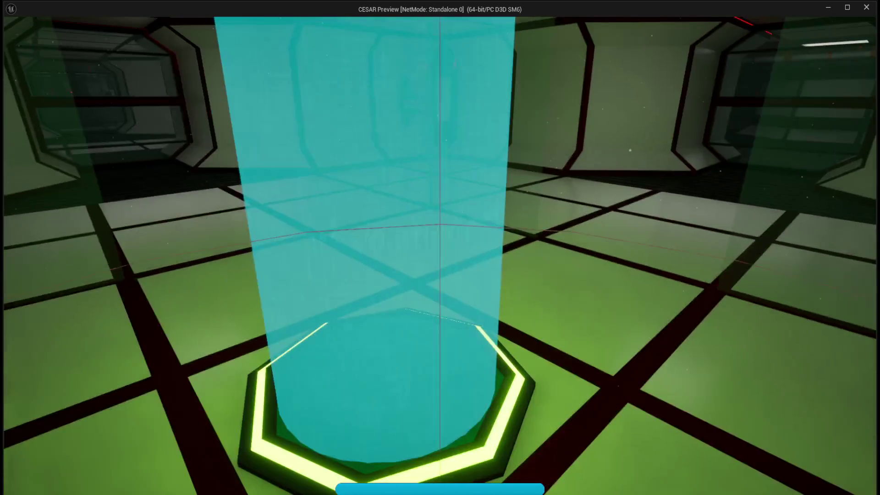
pyautogui.press('Escape')
pyautogui.click(45, 118)
pyautogui.click(45, 107)
pyautogui.click(793, 210)
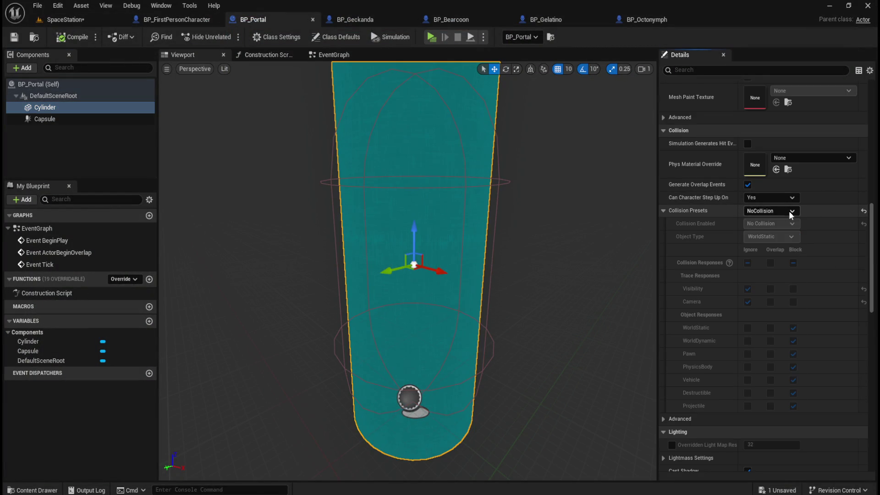
pyautogui.click(864, 212)
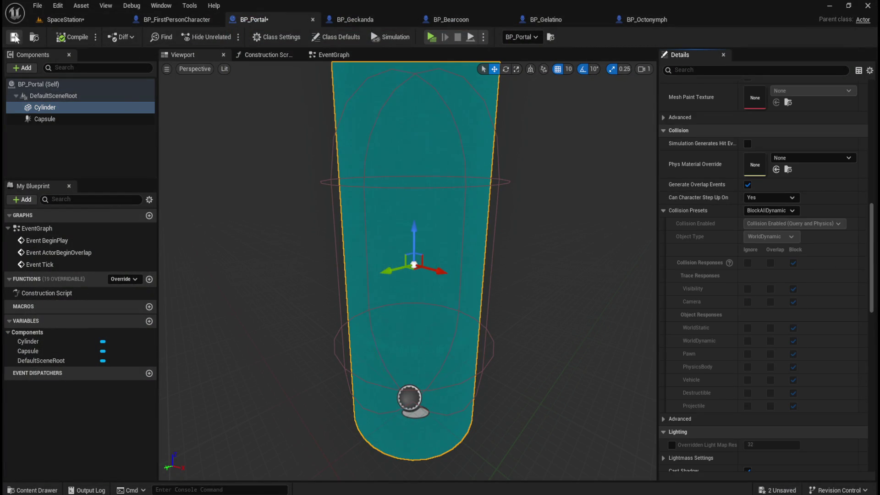
# Save the BP_Portal blueprint and the SpaceStation level
pyautogui.hotkey('ctrl', 's')
pyautogui.click(86, 20)
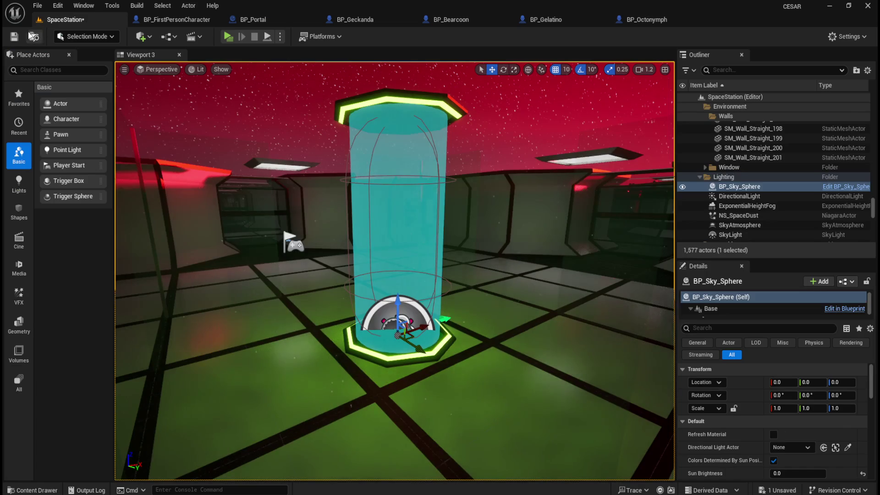
pyautogui.click(14, 37)
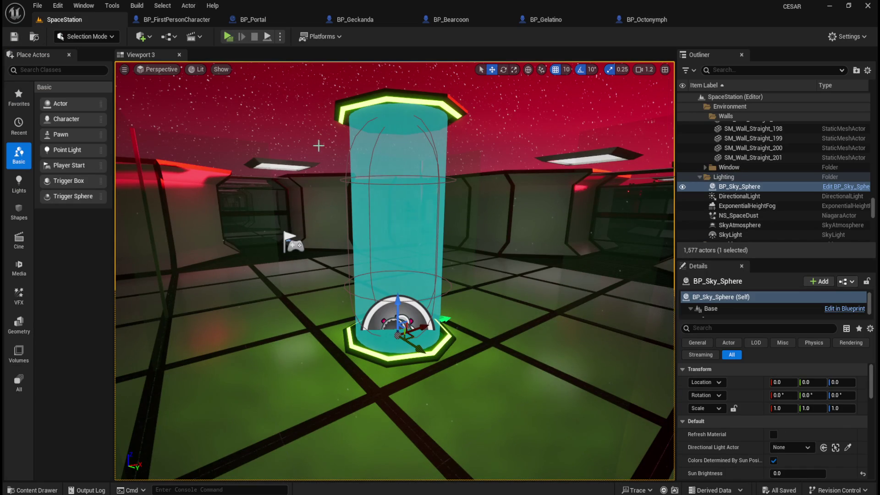
pyautogui.moveTo(459, 225)
pyautogui.mouseDown()
pyautogui.moveTo(363, 233)
pyautogui.moveTo(395, 232)
pyautogui.moveTo(390, 238)
pyautogui.moveTo(416, 232)
pyautogui.moveTo(393, 211)
pyautogui.moveTo(237, 216)
pyautogui.moveTo(422, 220)
pyautogui.mouseUp()
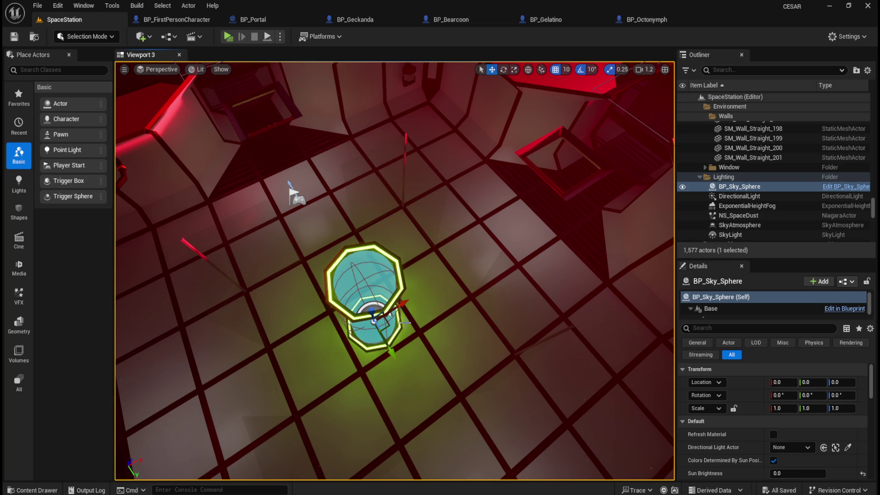
pyautogui.scroll(5, 480, 304)
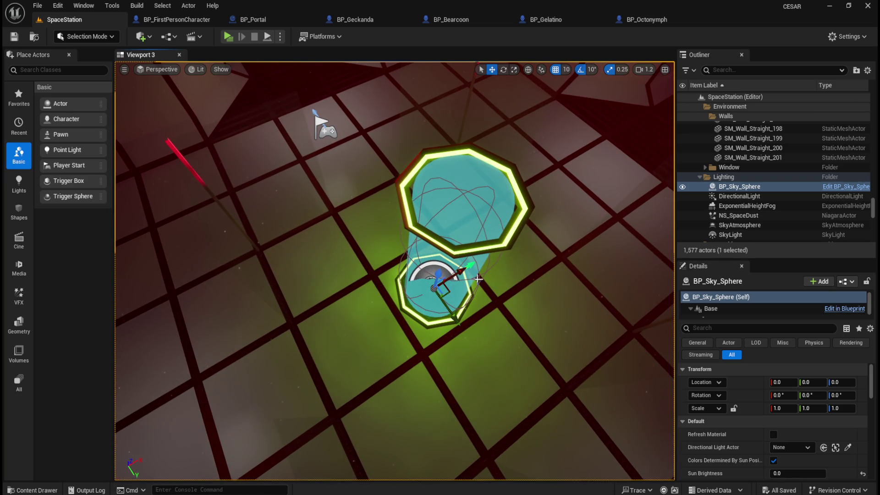
pyautogui.scroll(-2, 557, 255)
pyautogui.moveTo(336, 151); pyautogui.dragTo(336, 152)
pyautogui.scroll(-3, 472, 229)
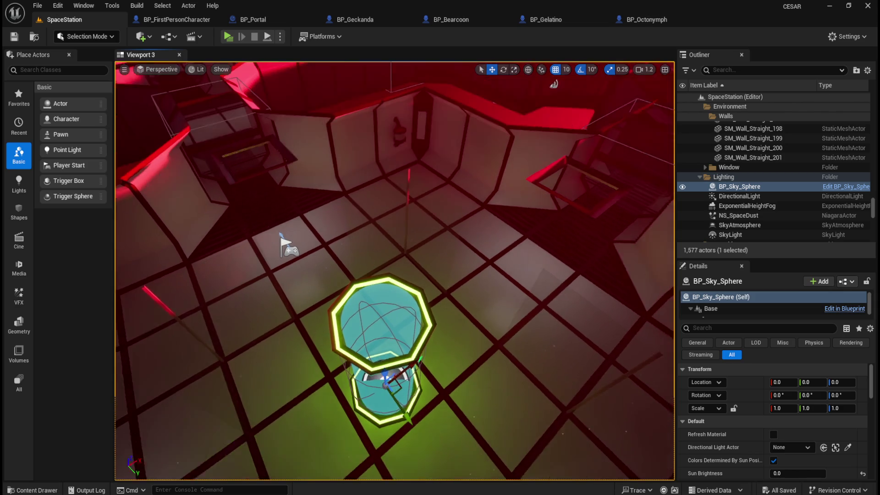
pyautogui.scroll(7, 472, 234)
pyautogui.moveTo(472, 238); pyautogui.dragTo(472, 239)
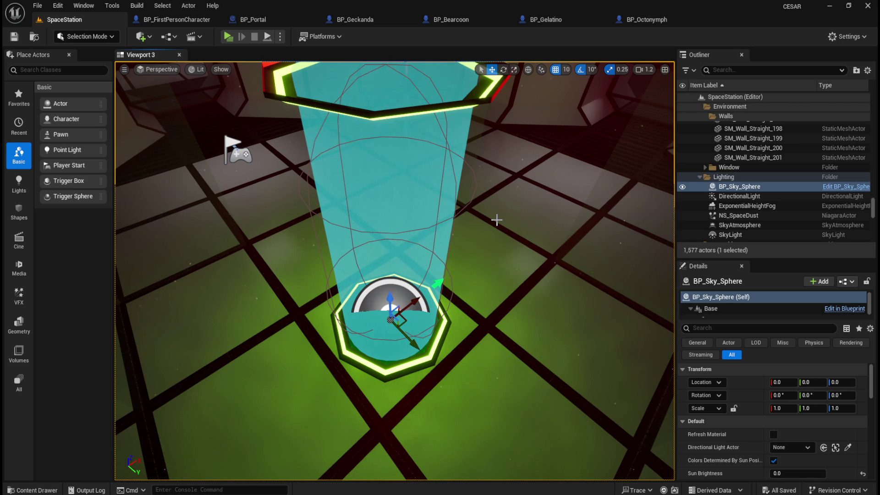
pyautogui.moveTo(503, 223)
pyautogui.mouseDown()
pyautogui.moveTo(491, 229)
pyautogui.moveTo(499, 216)
pyautogui.moveTo(500, 280)
pyautogui.mouseUp()
# Frame the portal column and orbit and zoom around the teal beam toward the red sky
pyautogui.press('f')
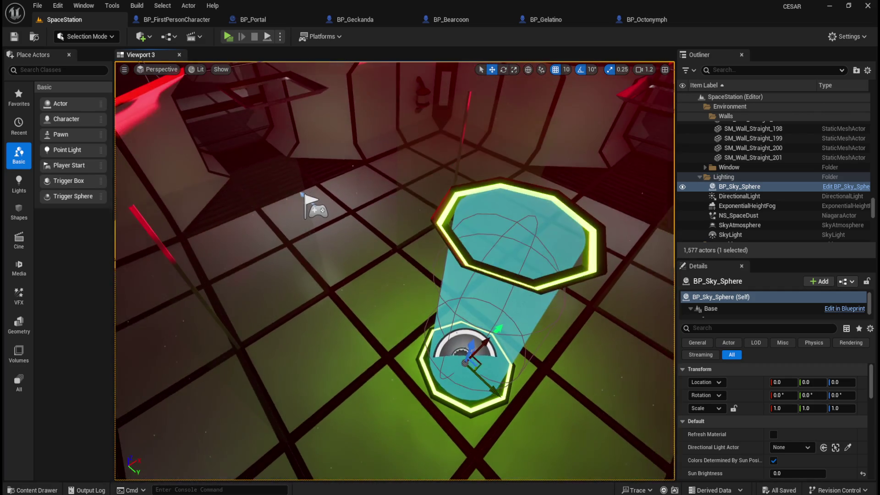
pyautogui.moveTo(480, 326); pyautogui.dragTo(480, 330)
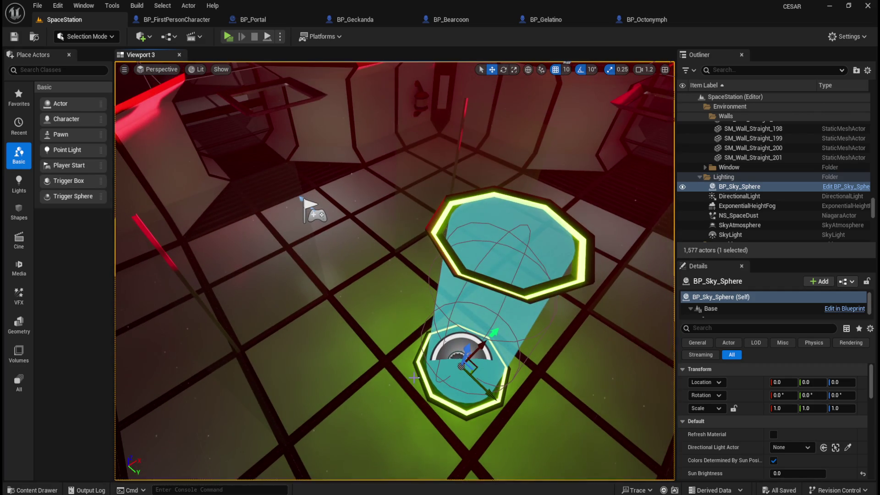
pyautogui.scroll(3, 492, 281)
pyautogui.scroll(-4, 492, 281)
pyautogui.moveTo(492, 281); pyautogui.dragTo(456, 141)
pyautogui.moveTo(463, 265); pyautogui.dragTo(463, 311)
pyautogui.scroll(-3, 807, 199)
pyautogui.scroll(-10, 807, 200)
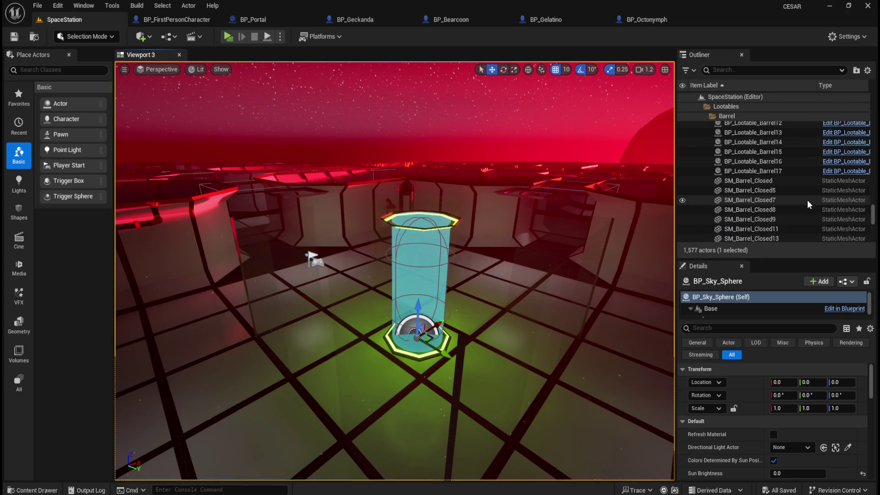
pyautogui.scroll(-10, 804, 202)
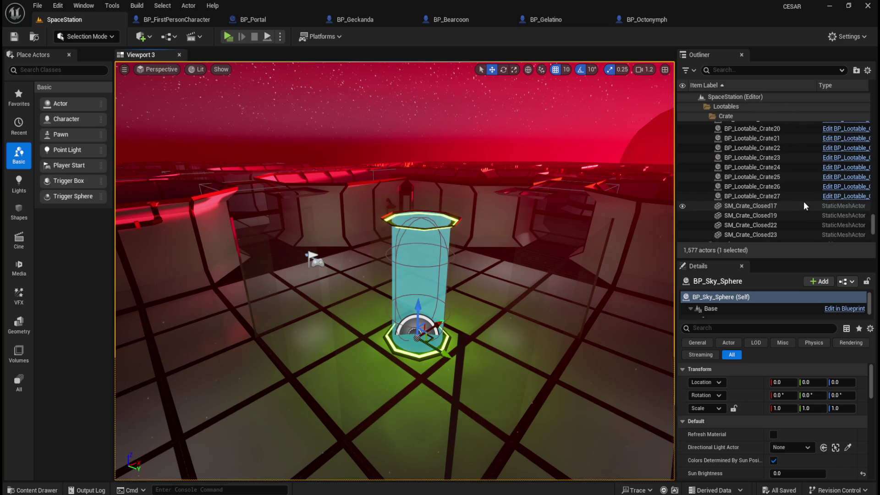
# Centre the teal beam in view, frame BP_Sky_Sphere, then bring up the BP_Geckanda blueprint
pyautogui.scroll(5, 394, 270)
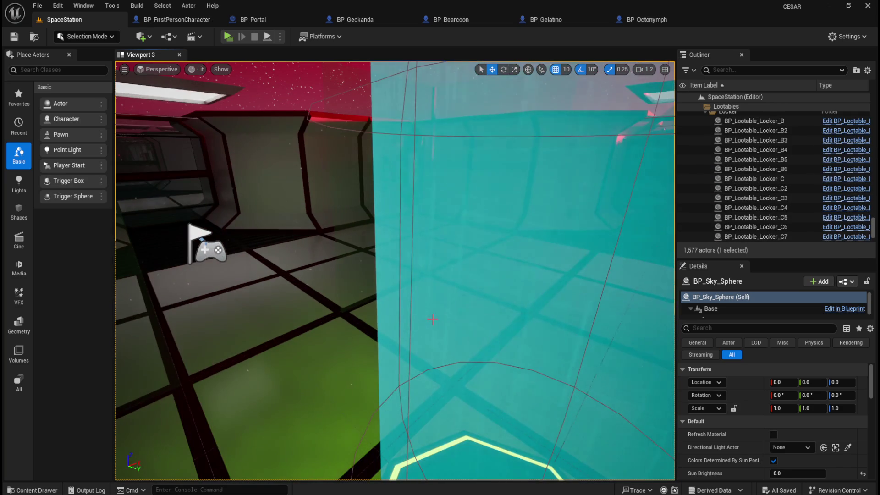
pyautogui.moveTo(395, 270); pyautogui.dragTo(394, 271)
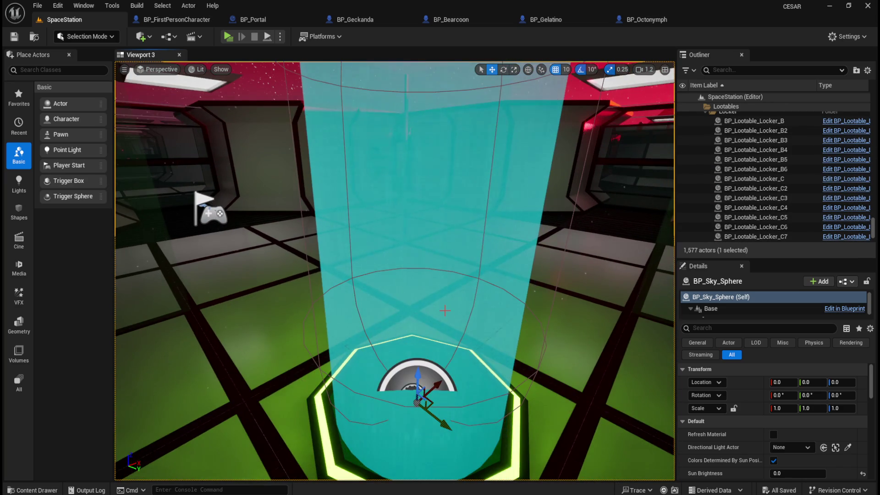
pyautogui.scroll(-2, 394, 271)
pyautogui.scroll(-6, 394, 270)
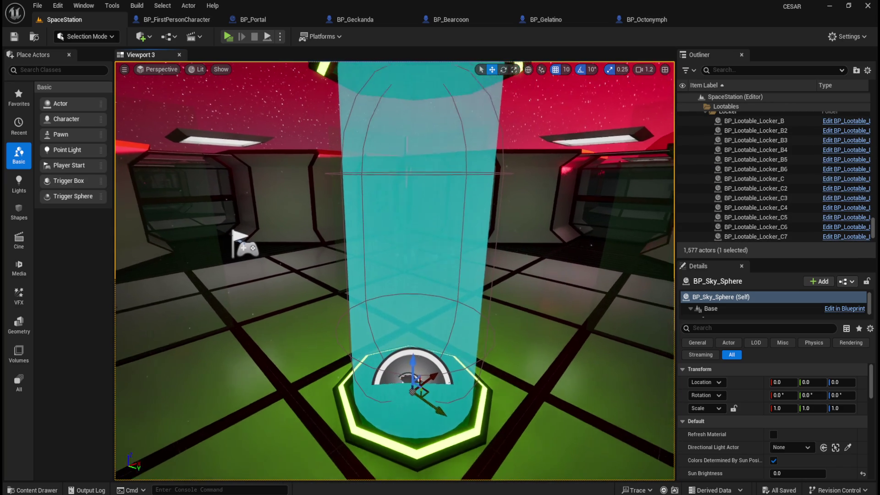
pyautogui.scroll(8, 395, 271)
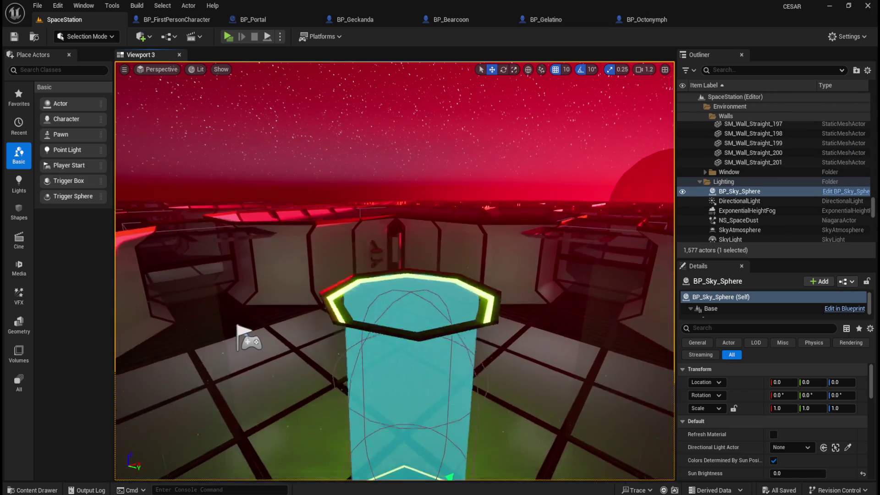
pyautogui.scroll(-4, 389, 243)
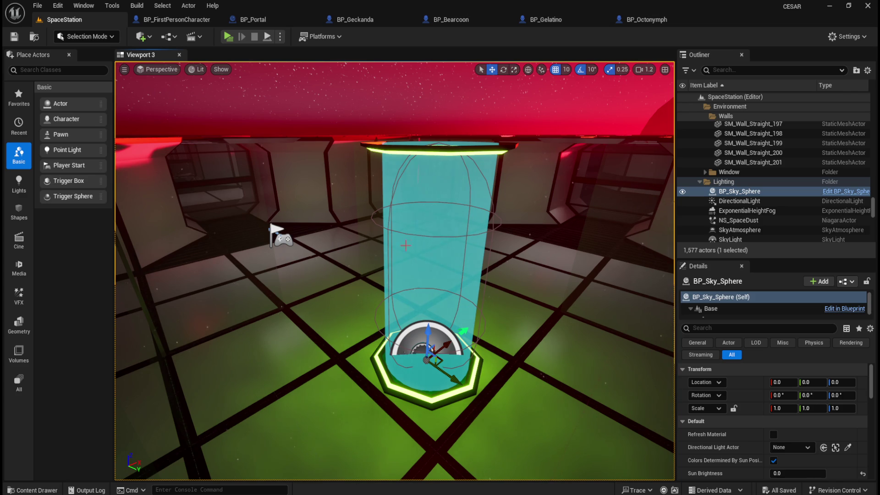
pyautogui.scroll(3, 406, 243)
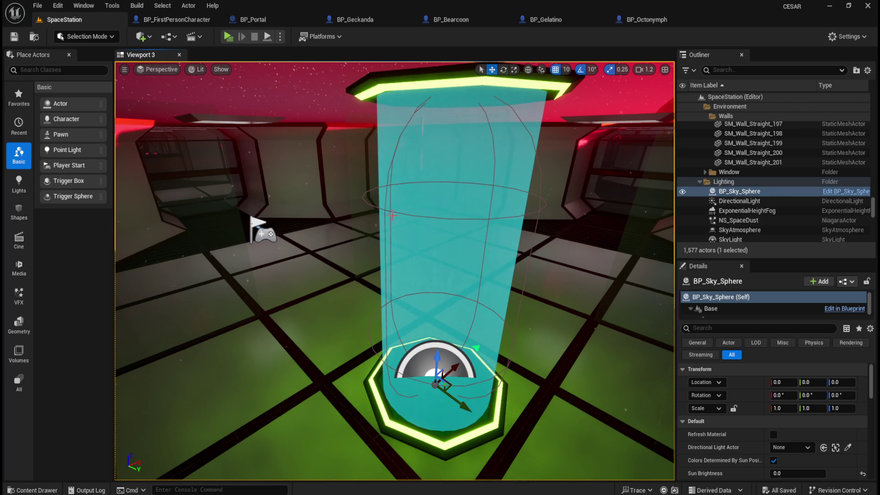
pyautogui.press('f')
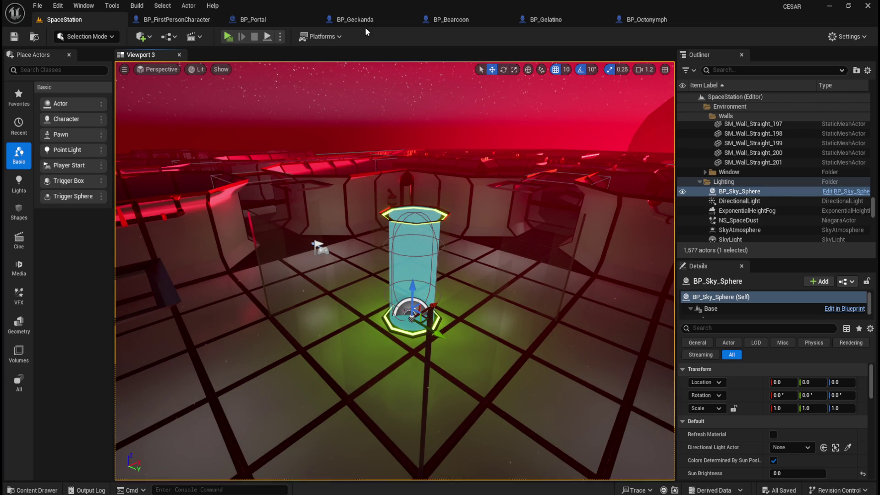
pyautogui.click(348, 19)
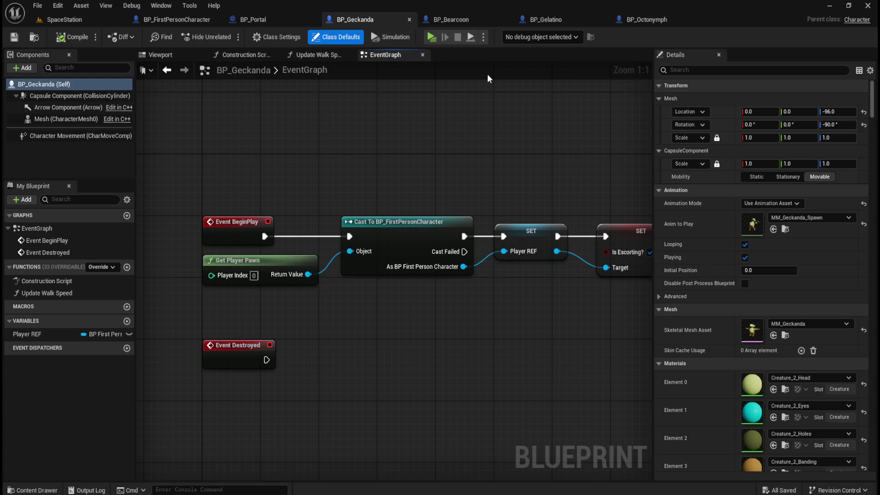
# Look through the BP_Bearcoon, BP_Gelatino and BP_Geckanda blueprints, panning Geckanda's event graph
pyautogui.click(485, 20)
pyautogui.click(537, 18)
pyautogui.click(375, 20)
pyautogui.moveTo(340, 160); pyautogui.dragTo(263, 132)
pyautogui.scroll(-1, 325, 147)
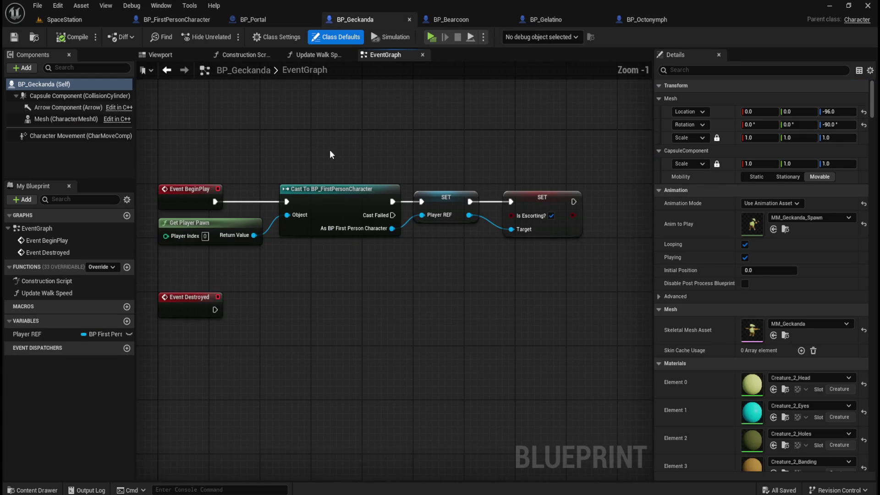
pyautogui.moveTo(374, 153)
pyautogui.mouseDown()
pyautogui.moveTo(438, 162)
pyautogui.moveTo(376, 165)
pyautogui.mouseUp()
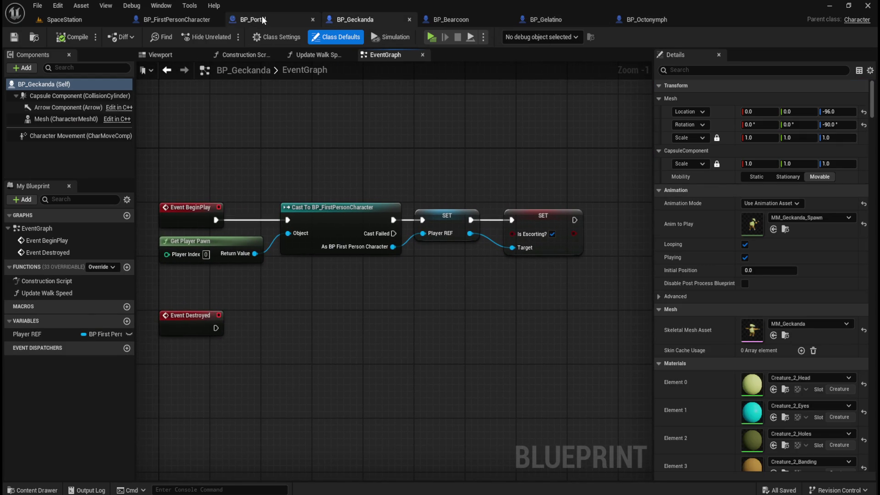
# Inspect BP_FirstPersonCharacter's AllCreaturesSaved? event and Print String nodes, then select BP_Portal's Capsule
pyautogui.click(180, 19)
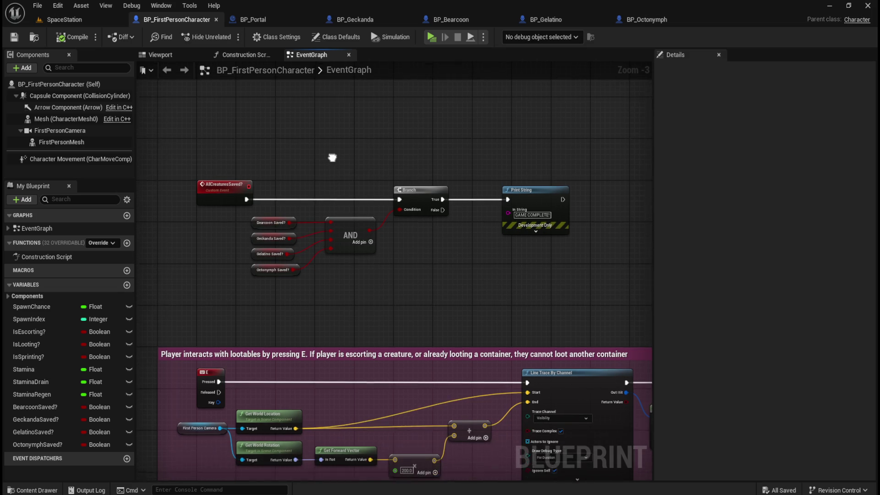
pyautogui.moveTo(185, 148)
pyautogui.mouseDown()
pyautogui.moveTo(266, 206)
pyautogui.moveTo(284, 289)
pyautogui.moveTo(306, 302)
pyautogui.mouseUp()
pyautogui.scroll(1, 334, 163)
pyautogui.moveTo(516, 161); pyautogui.dragTo(613, 273)
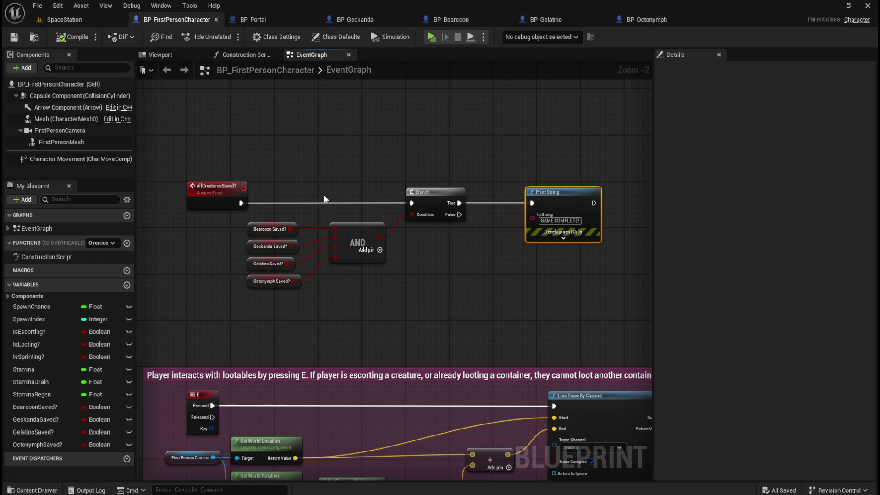
pyautogui.click(360, 154)
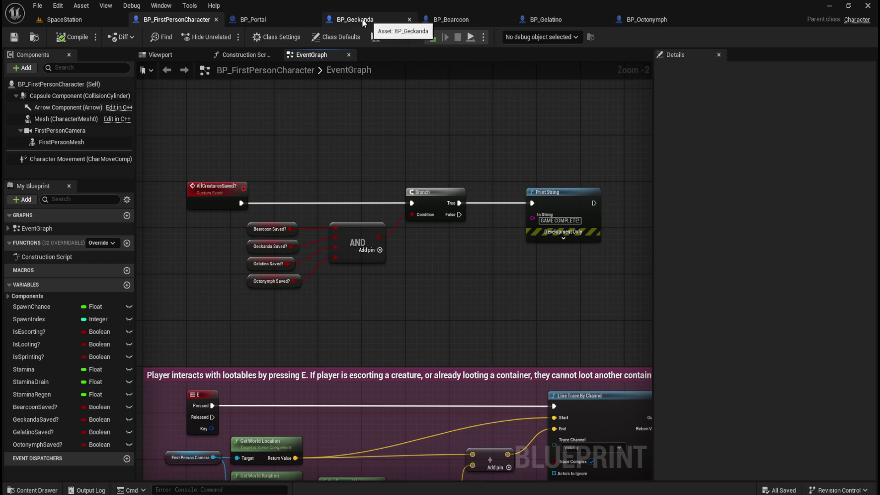
pyautogui.click(275, 18)
pyautogui.click(66, 119)
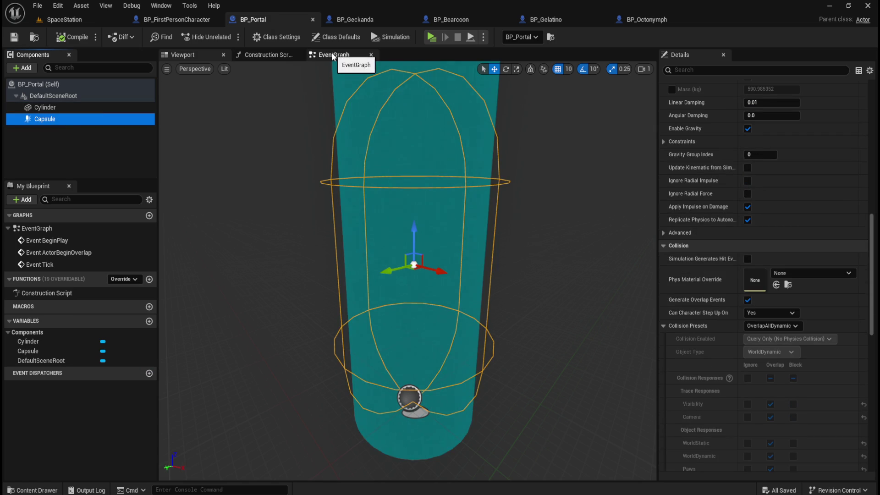
# Delete the three default event nodes from BP_Portal's event graph, then compile and save
pyautogui.click(331, 53)
pyautogui.moveTo(296, 123)
pyautogui.mouseDown()
pyautogui.moveTo(483, 309)
pyautogui.moveTo(514, 372)
pyautogui.mouseUp()
pyautogui.press('Delete')
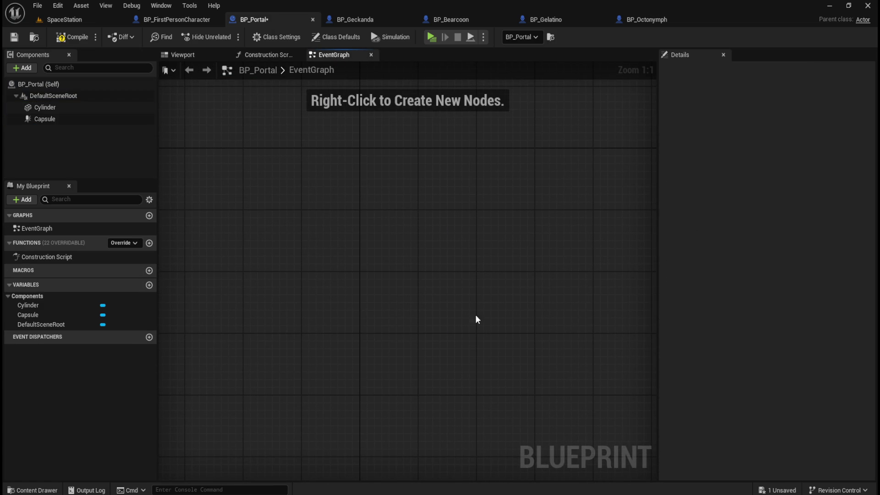
pyautogui.click(64, 37)
pyautogui.click(14, 36)
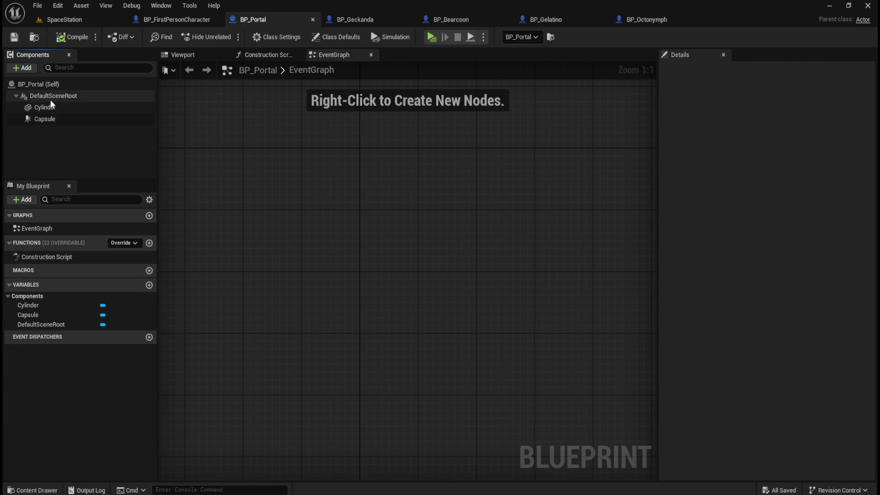
# Add an On Component Begin Overlap event for the Capsule and move it into place
pyautogui.click(40, 119)
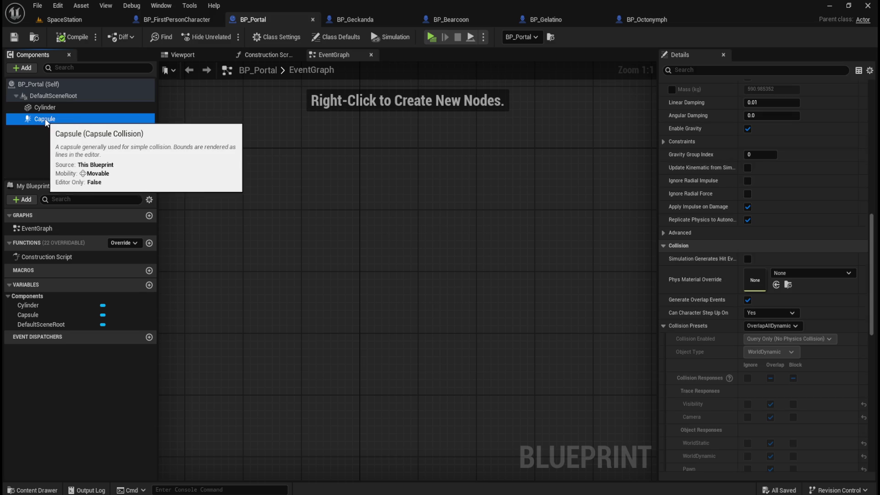
pyautogui.rightClick(47, 119)
pyautogui.moveTo(86, 151)
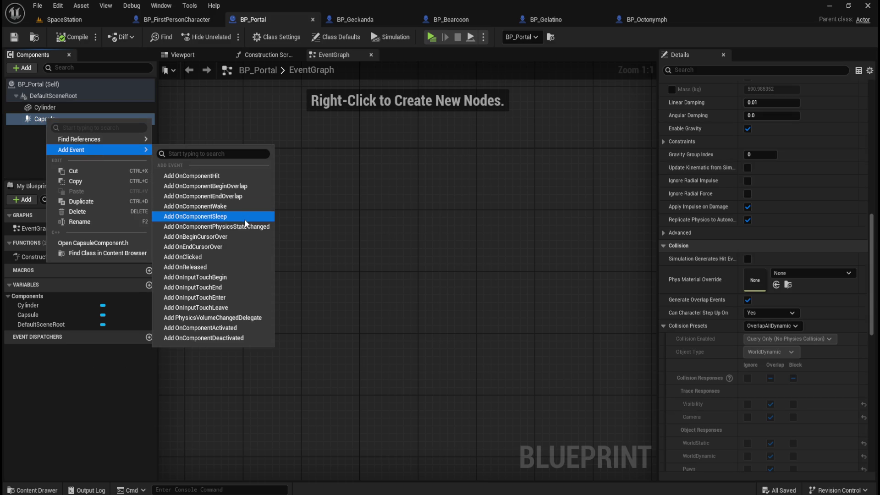
pyautogui.click(244, 186)
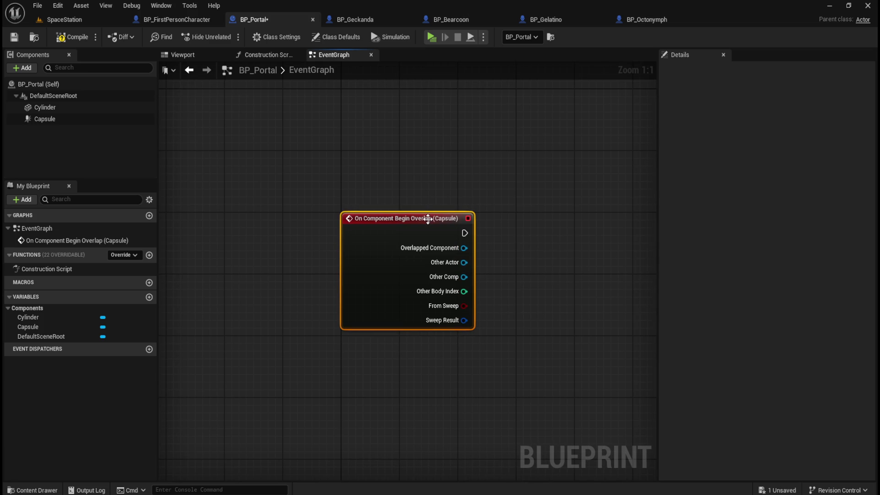
pyautogui.moveTo(429, 219); pyautogui.dragTo(371, 218)
pyautogui.click(375, 178)
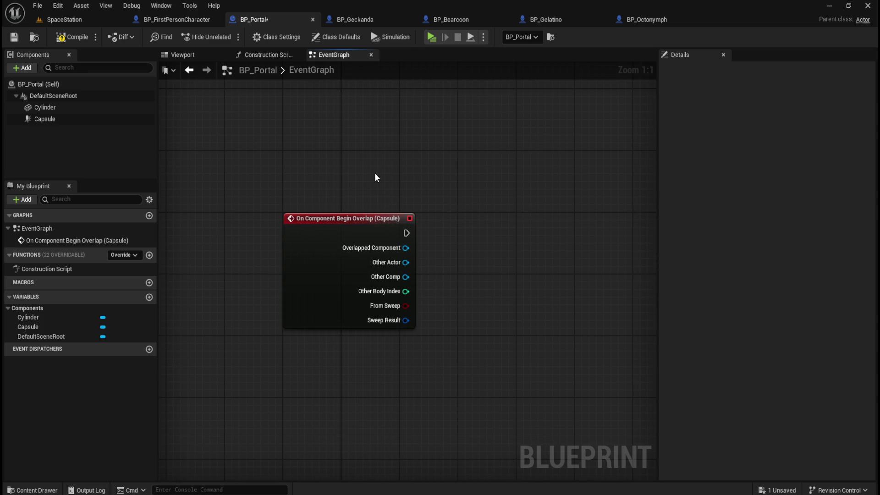
pyautogui.moveTo(438, 183); pyautogui.dragTo(421, 196)
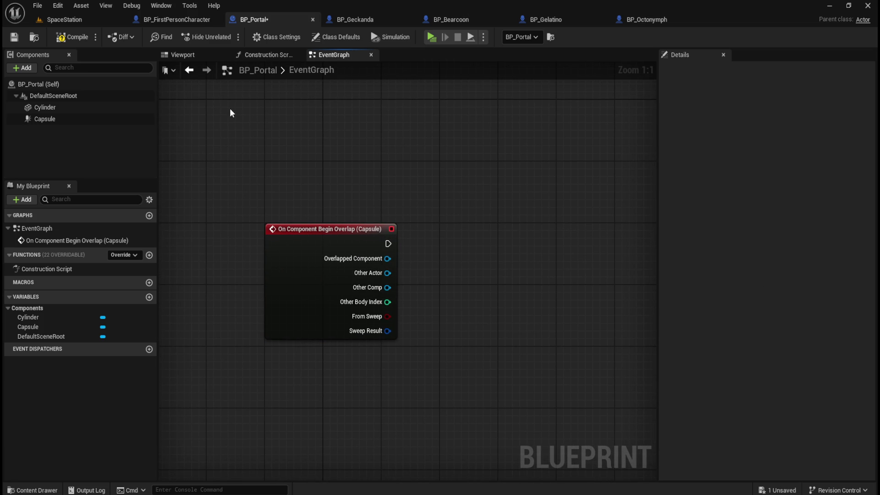
# Browse BP_FirstPersonCharacter's graph, from the line trace nodes to the pink interact comment
pyautogui.click(180, 20)
pyautogui.scroll(-3, 314, 150)
pyautogui.scroll(2, 414, 234)
pyautogui.moveTo(414, 233)
pyautogui.mouseDown()
pyautogui.moveTo(314, 138)
pyautogui.moveTo(269, 135)
pyautogui.moveTo(491, 153)
pyautogui.mouseUp()
pyautogui.scroll(-3, 491, 153)
pyautogui.moveTo(291, 249)
pyautogui.mouseDown()
pyautogui.moveTo(359, 104)
pyautogui.moveTo(281, 81)
pyautogui.mouseUp()
pyautogui.scroll(1, 392, 229)
pyautogui.scroll(2, 392, 229)
pyautogui.scroll(-2, 397, 245)
pyautogui.moveTo(545, 215)
pyautogui.mouseDown()
pyautogui.moveTo(499, 227)
pyautogui.moveTo(458, 413)
pyautogui.mouseUp()
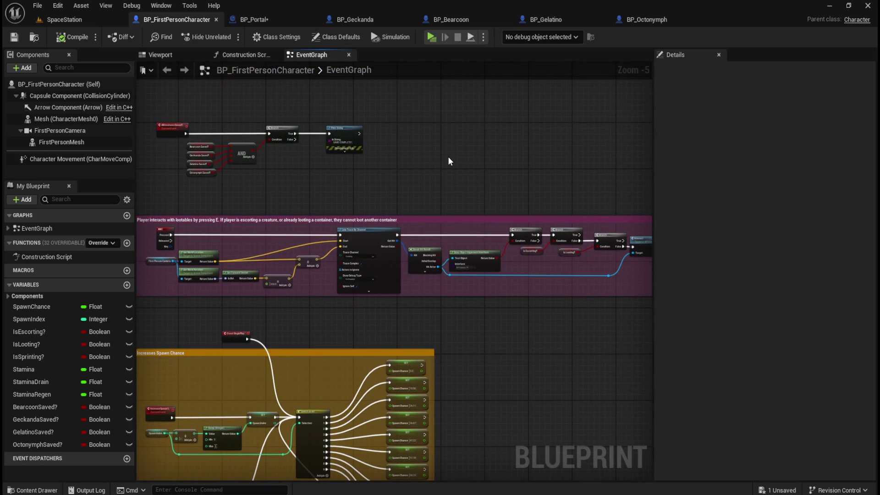
pyautogui.hotkey('ctrl', 'space')
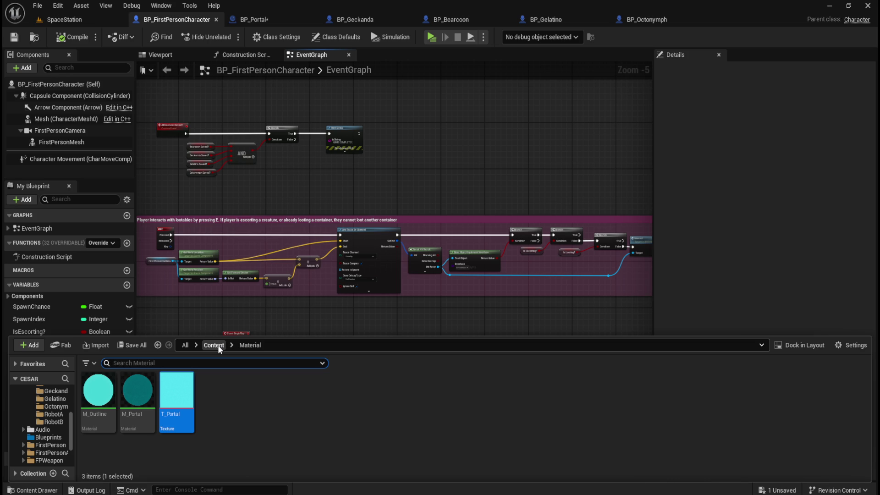
# Open the Enemy_Controller blueprint from the Content > AI > RobotA folder
pyautogui.click(216, 345)
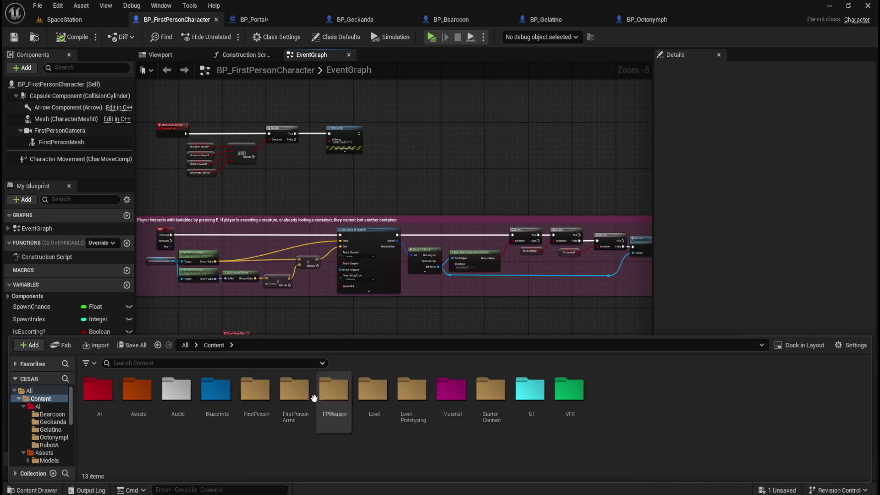
pyautogui.doubleClick(214, 393)
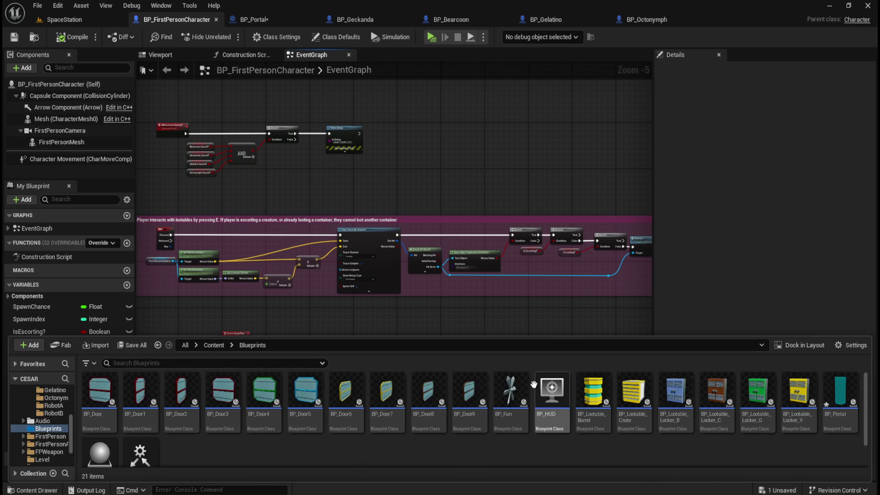
pyautogui.click(220, 346)
pyautogui.doubleClick(99, 389)
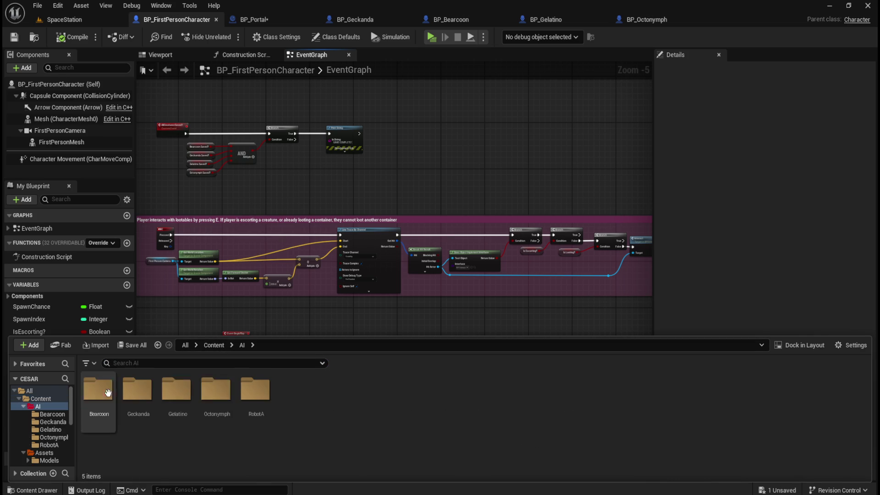
pyautogui.doubleClick(259, 392)
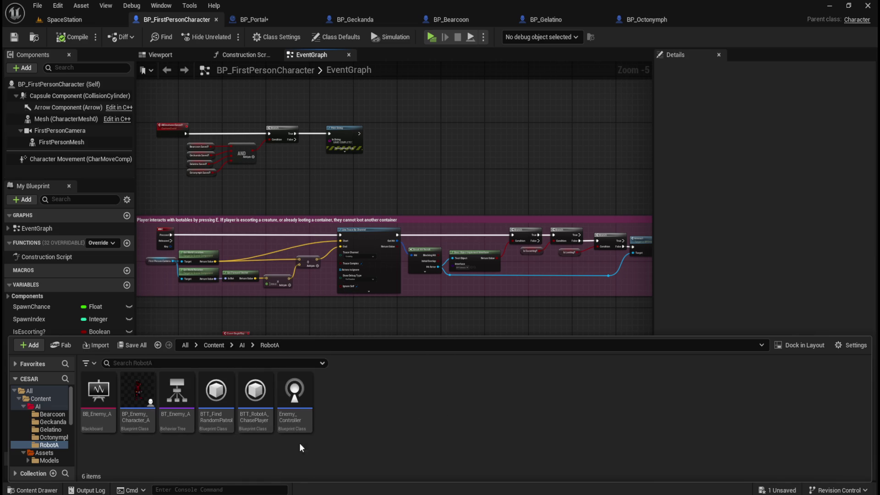
pyautogui.click(304, 418)
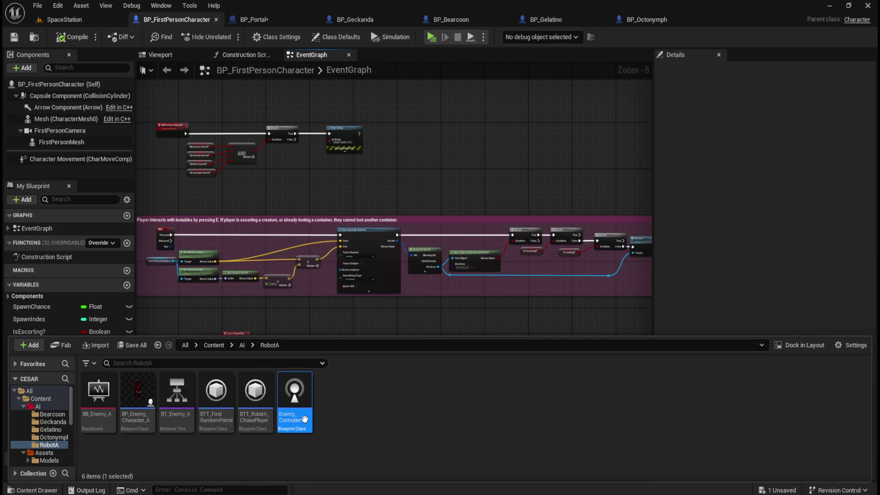
pyautogui.doubleClick(304, 418)
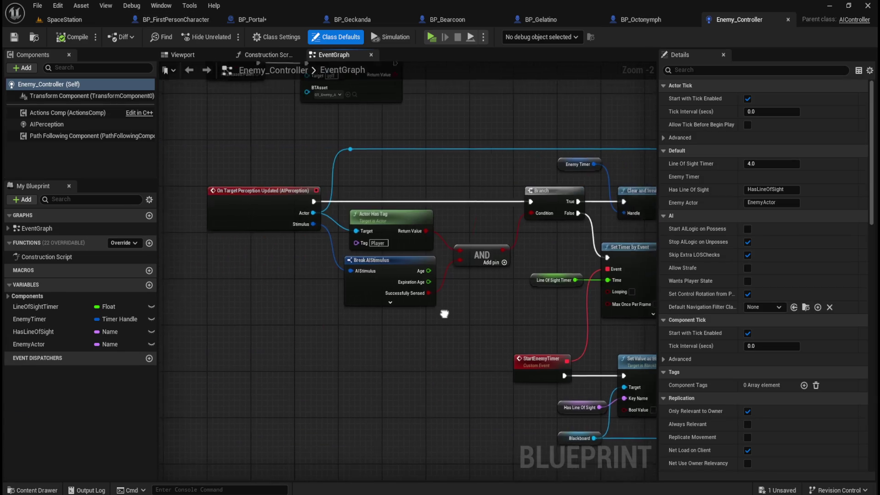
# Copy Enemy_Controller's Actor Has Tag node and paste it into BP_Portal's graph
pyautogui.scroll(2, 424, 274)
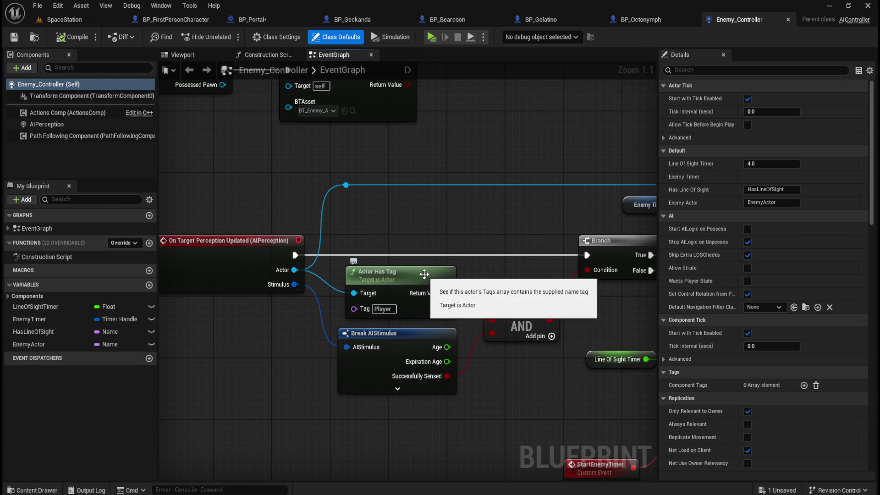
pyautogui.click(424, 274)
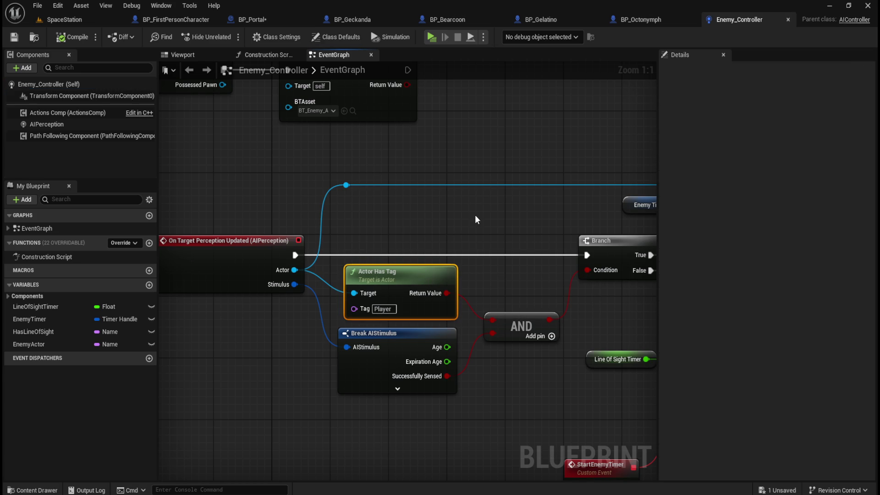
pyautogui.click(271, 20)
pyautogui.hotkey('ctrl', 'v')
# Wire Other Actor into the pasted Actor Has Tag node and check that BP_Geckanda's tag is Creature
pyautogui.moveTo(453, 255)
pyautogui.mouseDown()
pyautogui.moveTo(483, 243)
pyautogui.moveTo(466, 255)
pyautogui.mouseUp()
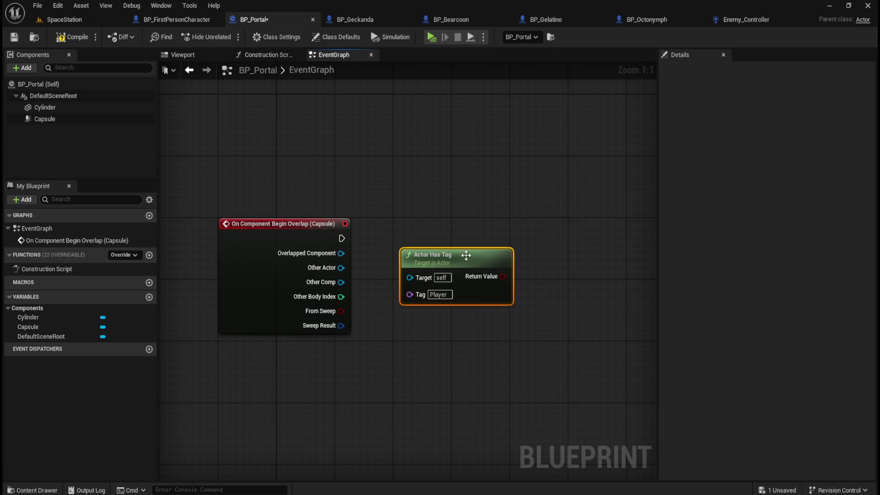
pyautogui.moveTo(339, 268); pyautogui.dragTo(412, 276)
pyautogui.click(351, 19)
pyautogui.click(734, 70)
pyautogui.write('tag')
pyautogui.click(761, 218)
pyautogui.click(664, 70)
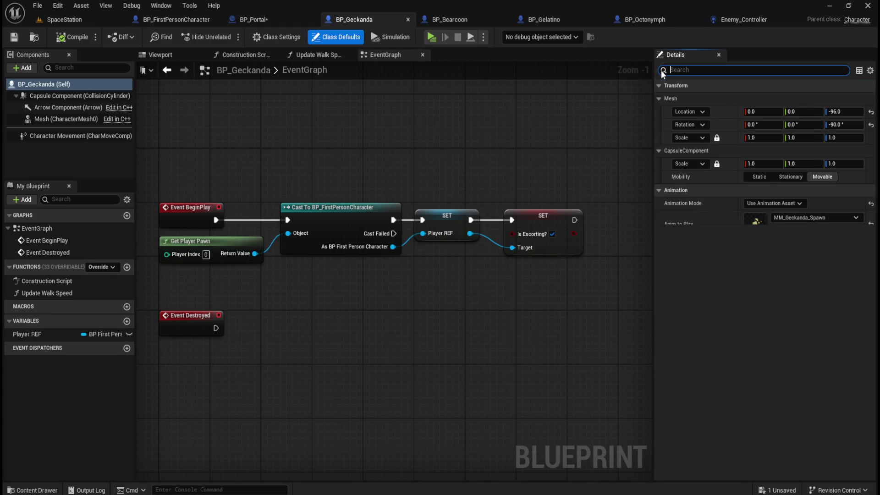
pyautogui.click(249, 19)
# Set the Actor Has Tag check's tag to 'Creature' and position the node
pyautogui.click(446, 292)
pyautogui.write('Creature')
pyautogui.moveTo(469, 259); pyautogui.dragTo(456, 266)
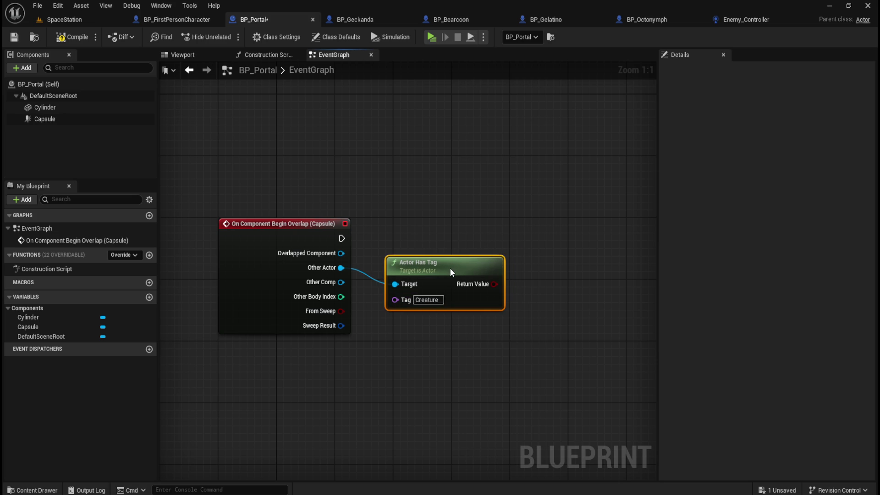
pyautogui.moveTo(451, 272); pyautogui.dragTo(447, 275)
pyautogui.click(466, 252)
pyautogui.moveTo(464, 224); pyautogui.dragTo(417, 223)
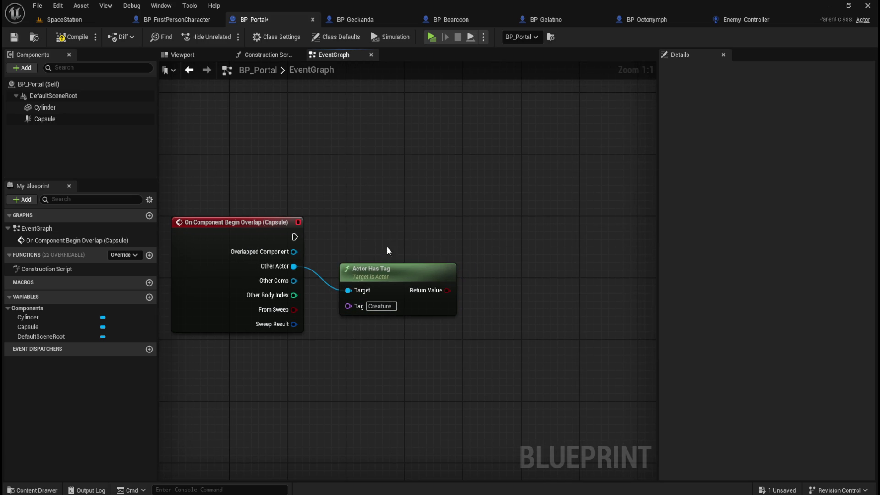
# Add a Branch driven by the tag check and run it from the overlap event
pyautogui.moveTo(447, 290); pyautogui.dragTo(497, 238)
pyautogui.write('branch')
pyautogui.press('Return')
pyautogui.moveTo(294, 237); pyautogui.dragTo(500, 252)
pyautogui.moveTo(558, 162); pyautogui.dragTo(271, 237)
pyautogui.press('q')
pyautogui.click(510, 202)
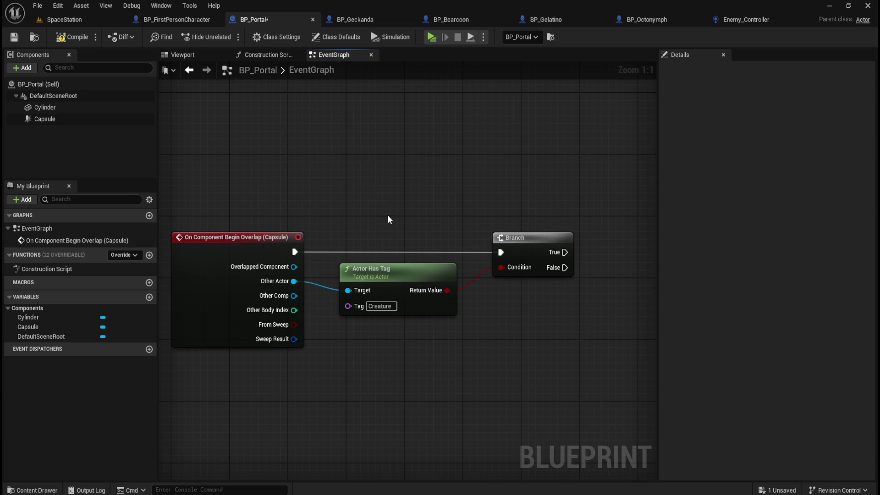
# Line up the tag check and Branch nodes, then compile BP_Portal
pyautogui.moveTo(431, 182); pyautogui.dragTo(496, 244)
pyautogui.moveTo(457, 178); pyautogui.dragTo(591, 307)
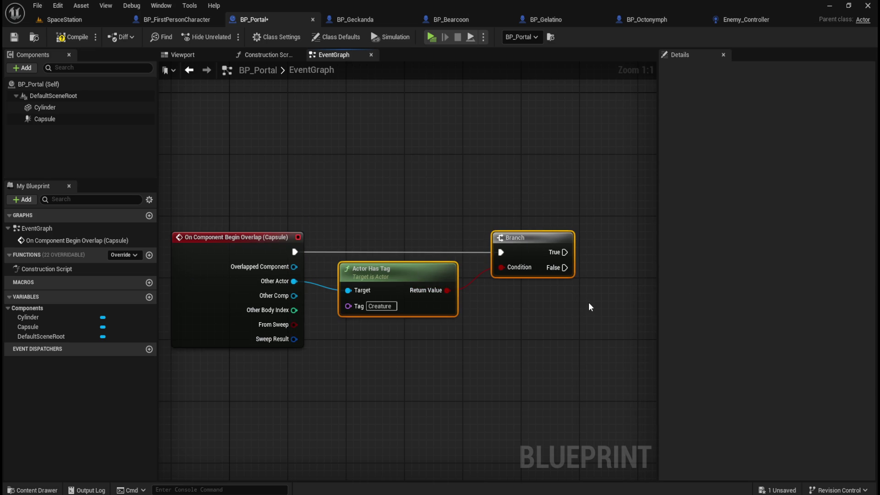
pyautogui.press('Left')
pyautogui.moveTo(471, 153); pyautogui.dragTo(560, 259)
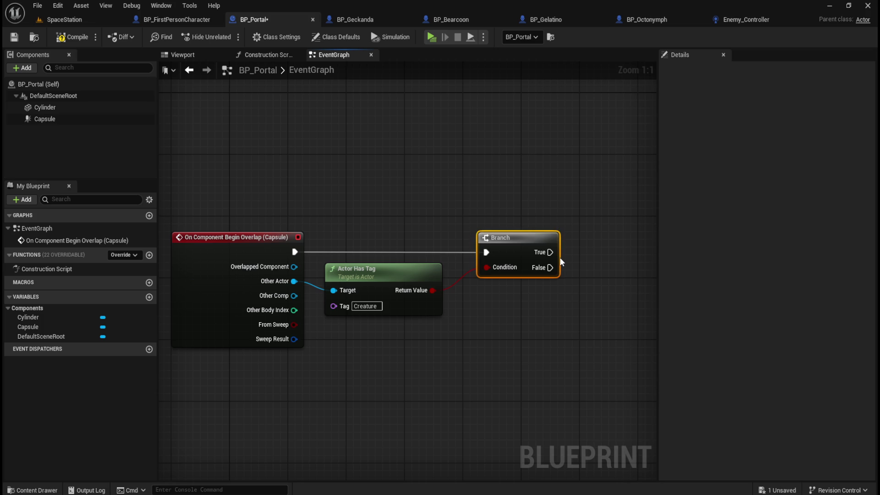
pyautogui.press('Left')
pyautogui.press('Left')
pyautogui.click(408, 182)
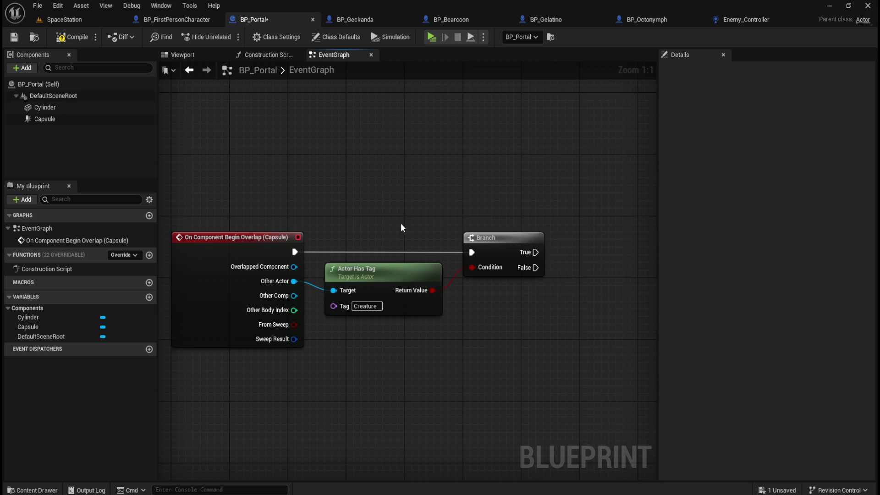
pyautogui.moveTo(465, 187); pyautogui.dragTo(430, 165)
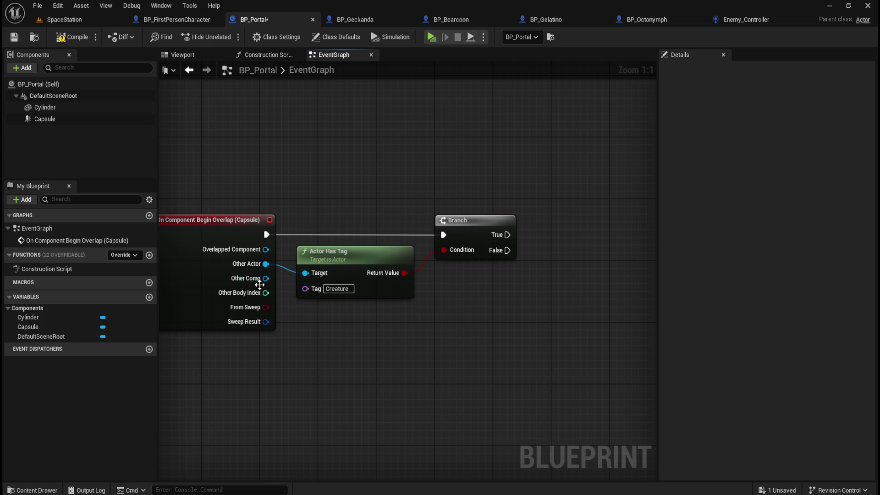
pyautogui.moveTo(551, 177); pyautogui.dragTo(512, 172)
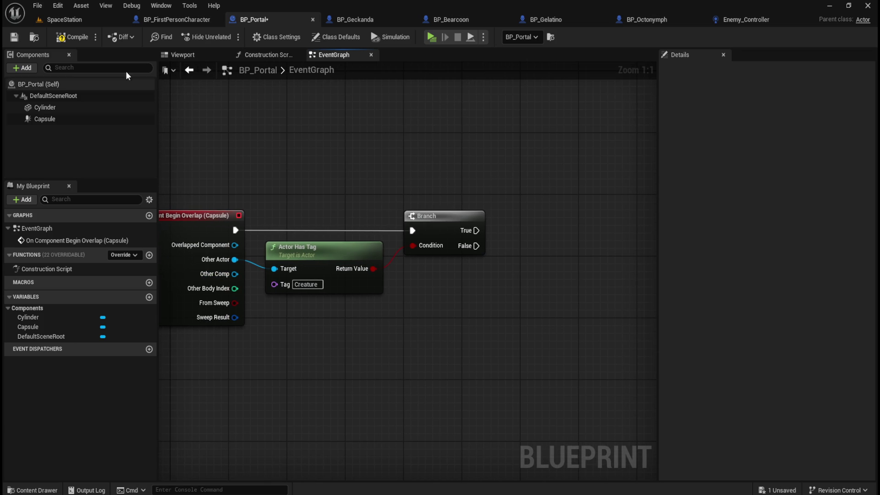
pyautogui.click(61, 41)
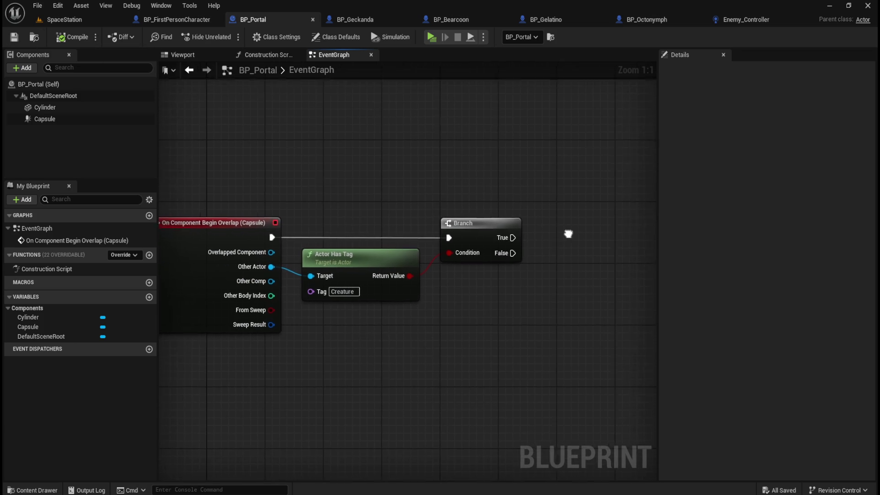
# On the Branch's True path, Destroy Actor the overlapping Other Actor, routing its wire through a reroute point
pyautogui.moveTo(568, 234); pyautogui.dragTo(565, 257)
pyautogui.moveTo(478, 247); pyautogui.dragTo(534, 247)
pyautogui.write('destroy')
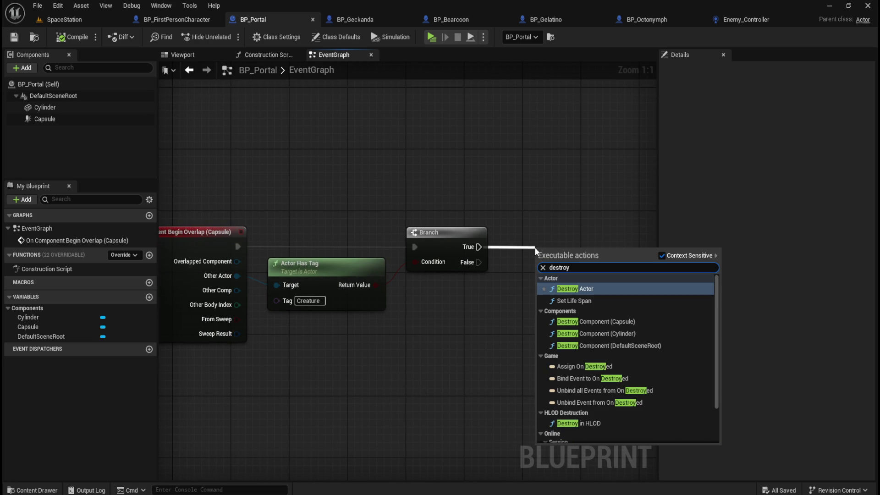
pyautogui.press('Return')
pyautogui.moveTo(552, 246); pyautogui.dragTo(544, 223)
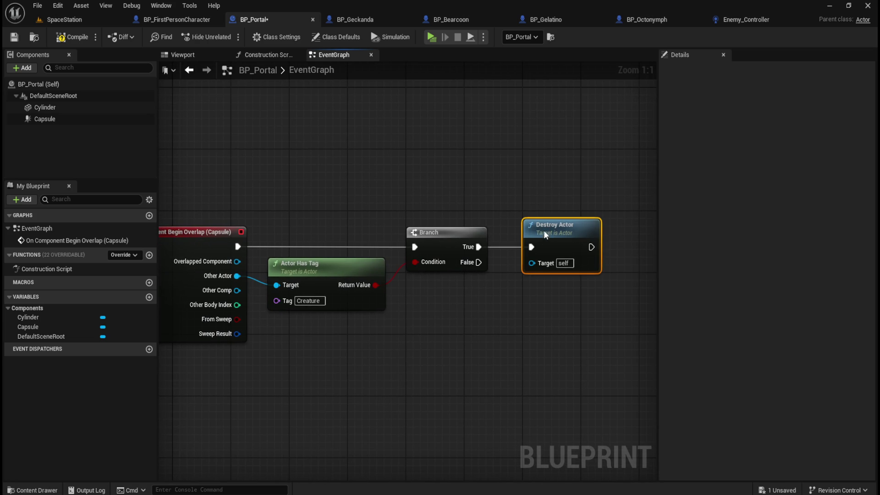
pyautogui.moveTo(538, 263)
pyautogui.mouseDown()
pyautogui.moveTo(346, 304)
pyautogui.moveTo(238, 276)
pyautogui.mouseUp()
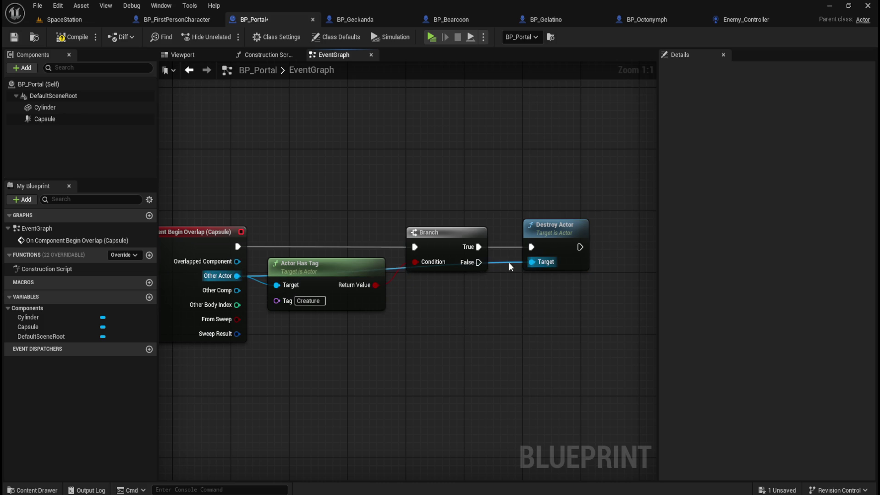
pyautogui.moveTo(501, 337); pyautogui.dragTo(503, 341)
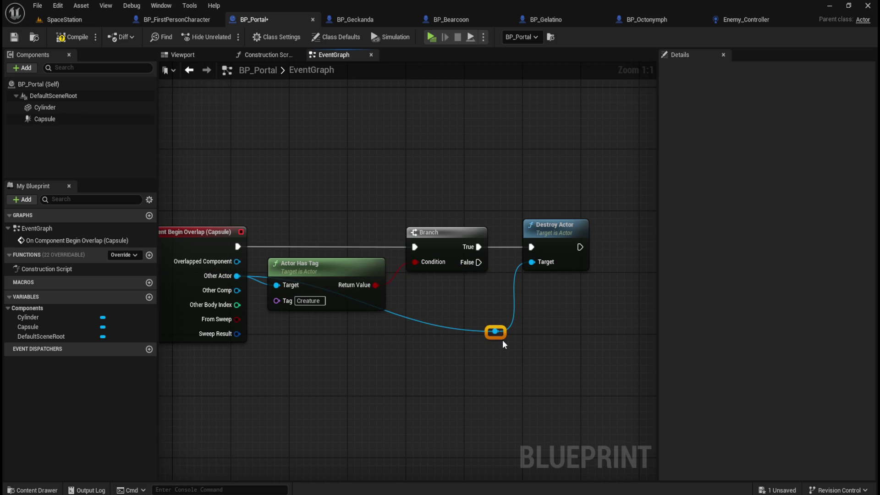
pyautogui.doubleClick(460, 325)
pyautogui.moveTo(466, 335); pyautogui.dragTo(287, 334)
pyautogui.click(369, 366)
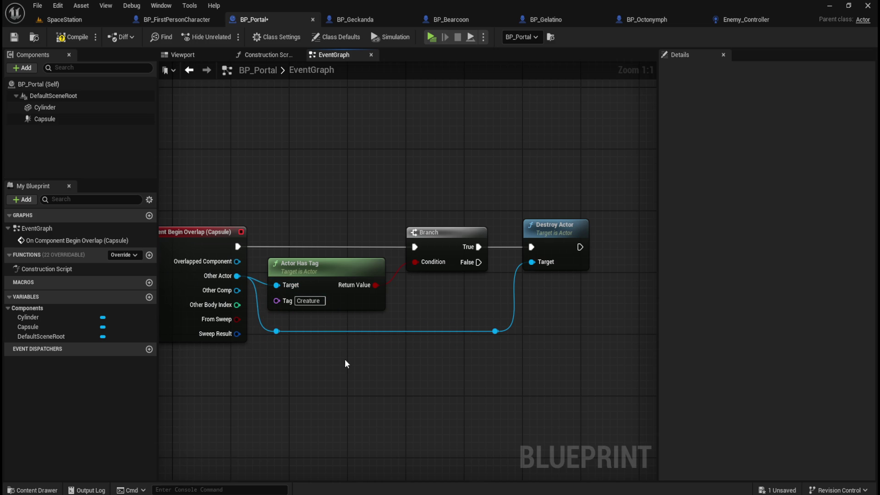
# Save BP_Portal and play-test the SpaceStation level
pyautogui.click(18, 40)
pyautogui.click(74, 19)
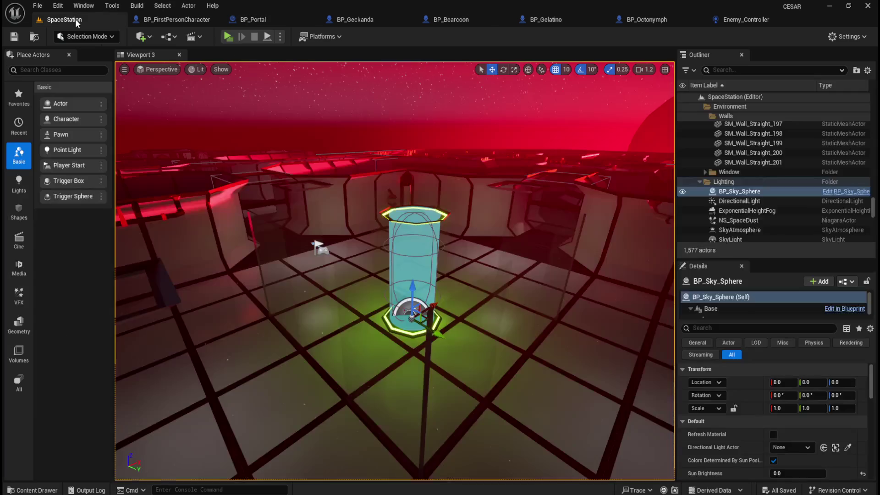
pyautogui.press('w')
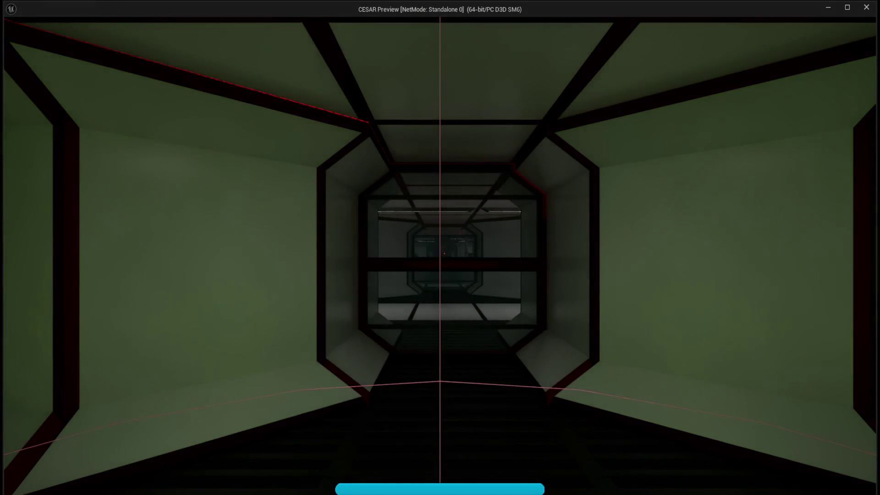
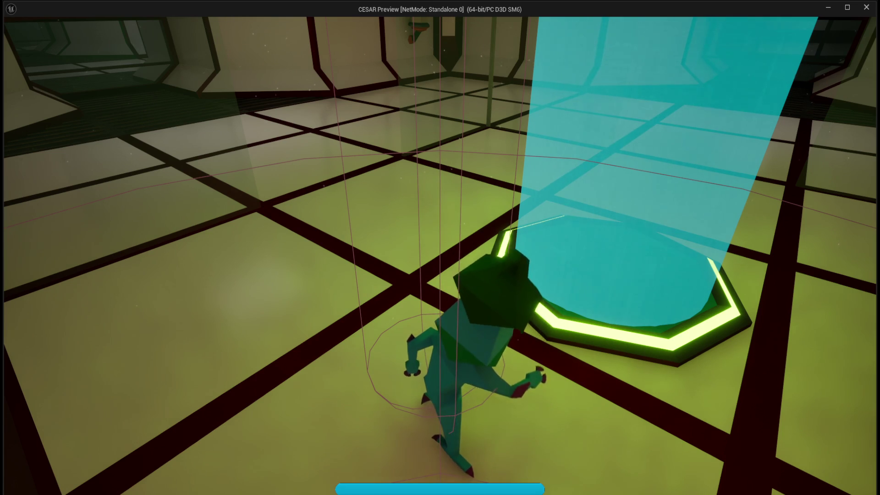
# Walk around the cyan portal pad and the following creature with WASD, then exit the playtest with Esc
pyautogui.press('s')
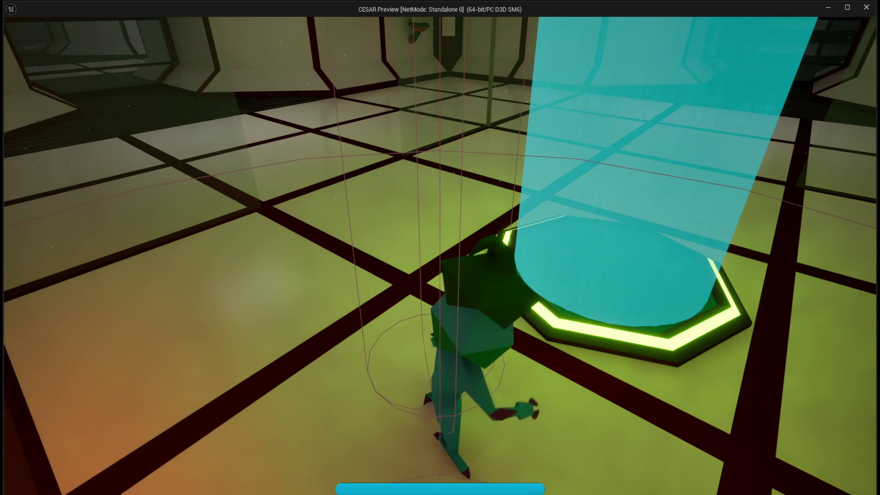
pyautogui.press('s')
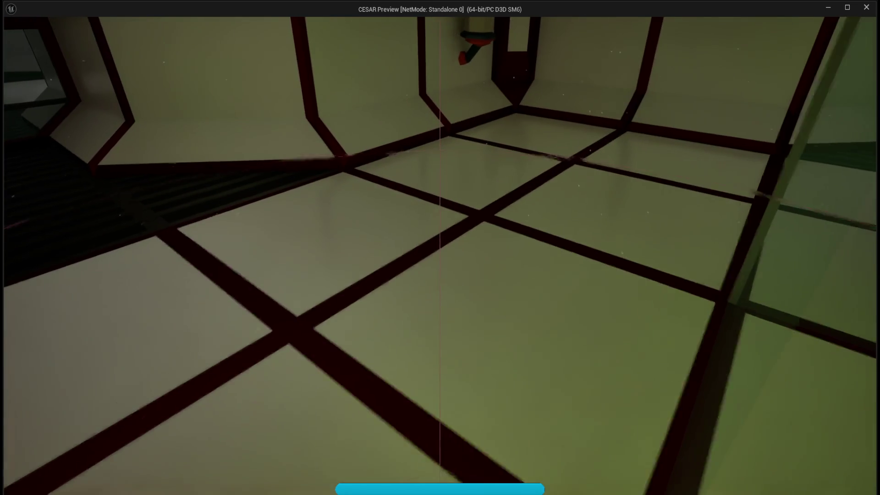
pyautogui.press('w')
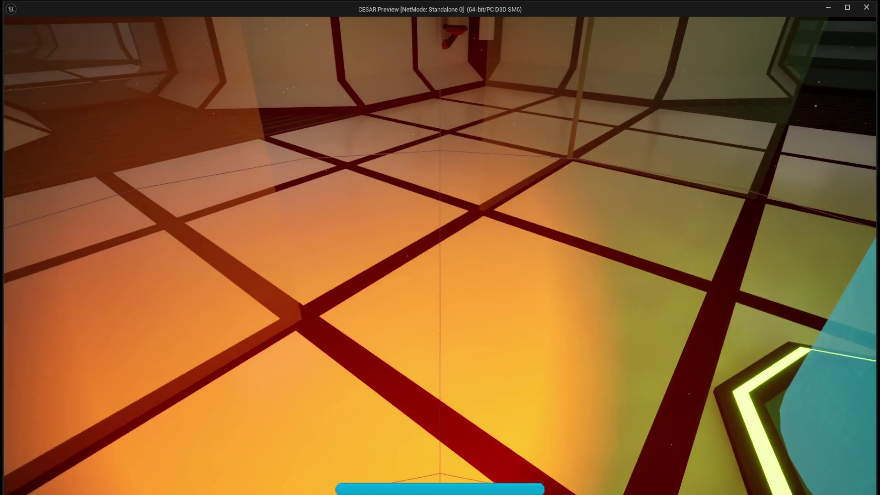
pyautogui.press('w')
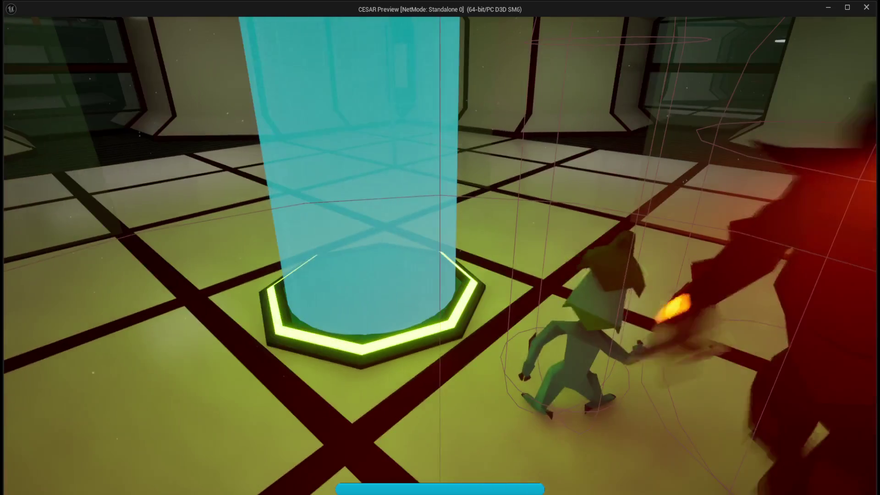
pyautogui.press('d')
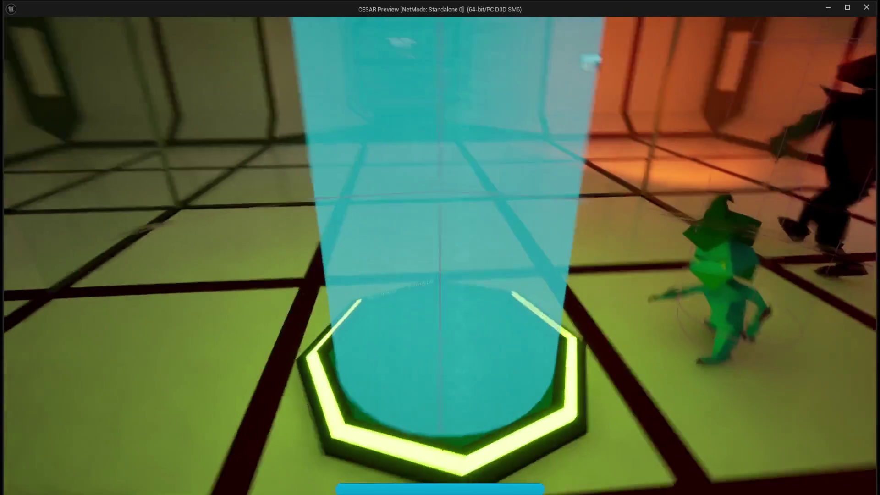
pyautogui.press('a')
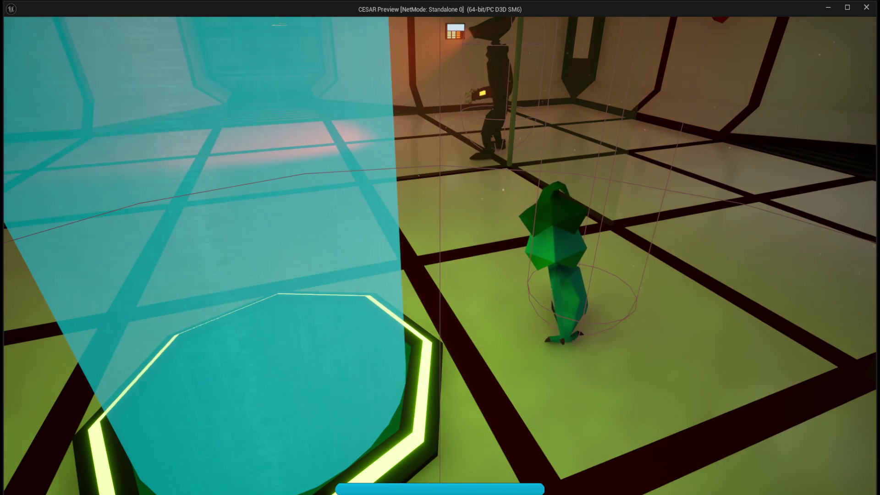
pyautogui.press('s')
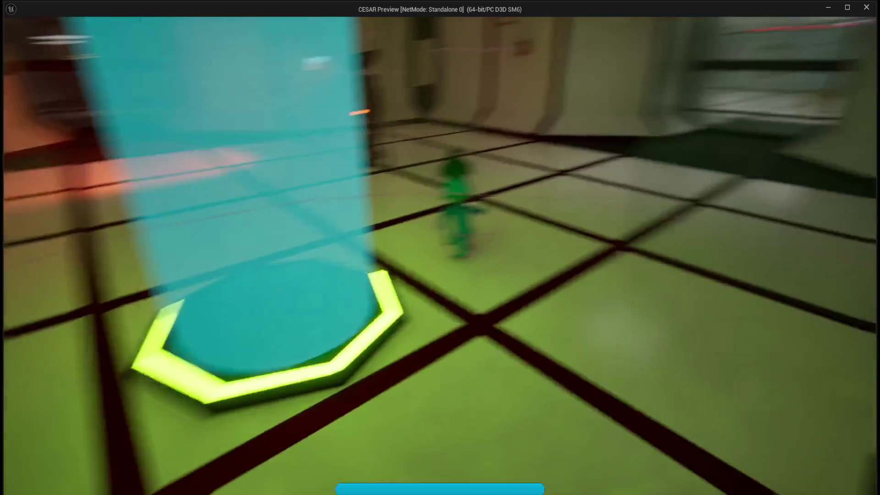
pyautogui.press('Escape')
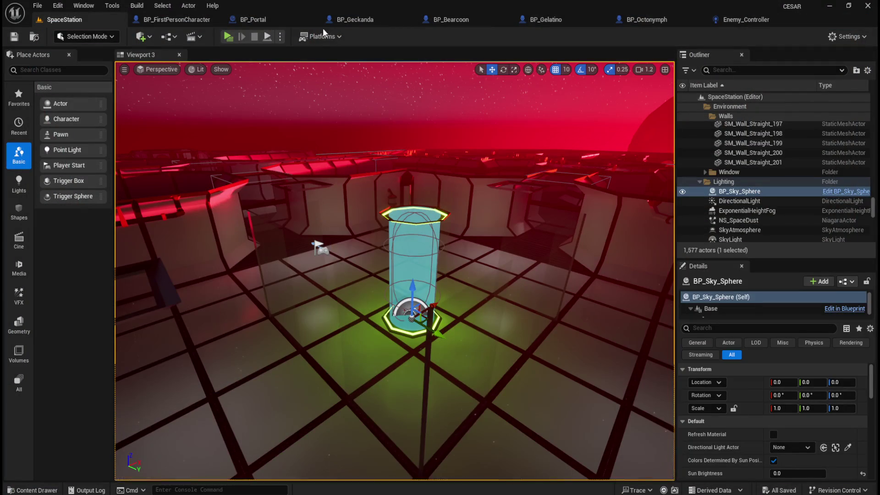
# In BP_Geckanda's 3D viewport, select the collision Capsule Component and scroll to its shape settings
pyautogui.click(364, 19)
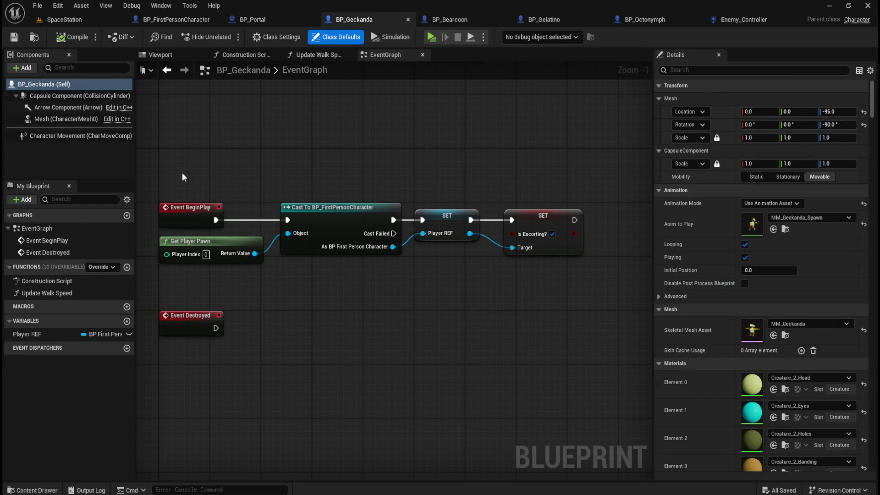
pyautogui.click(188, 53)
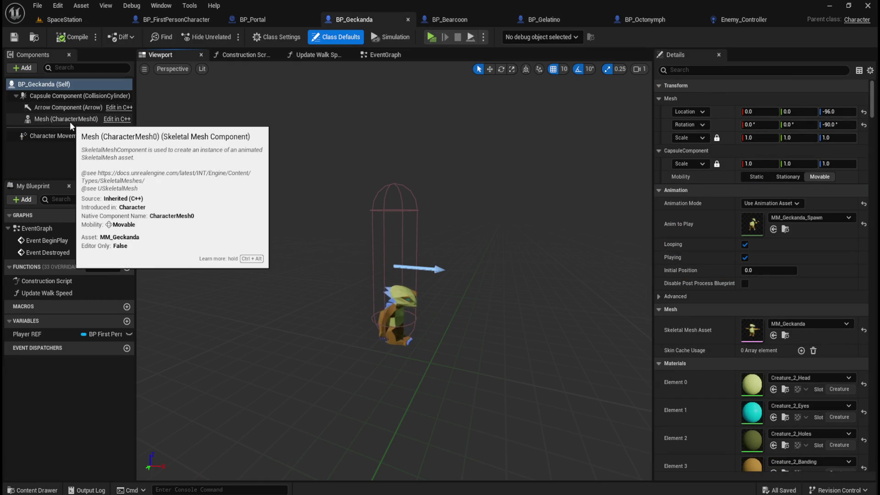
pyautogui.click(74, 96)
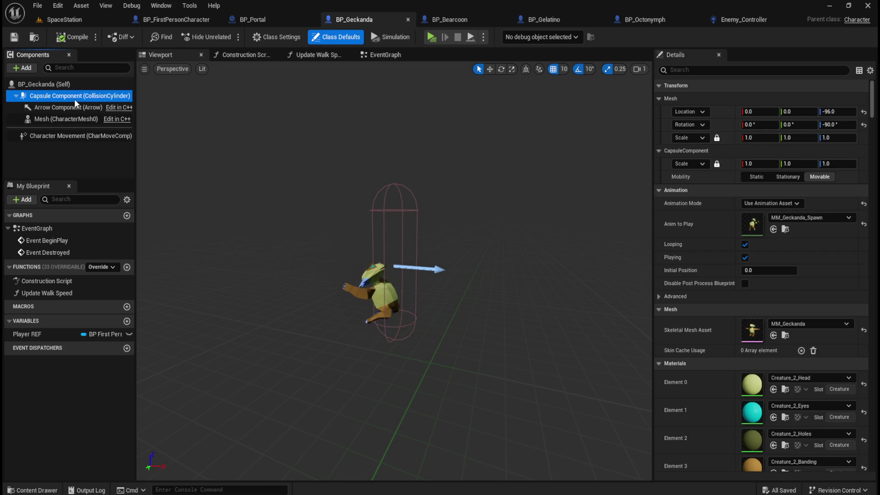
pyautogui.scroll(-10, 717, 332)
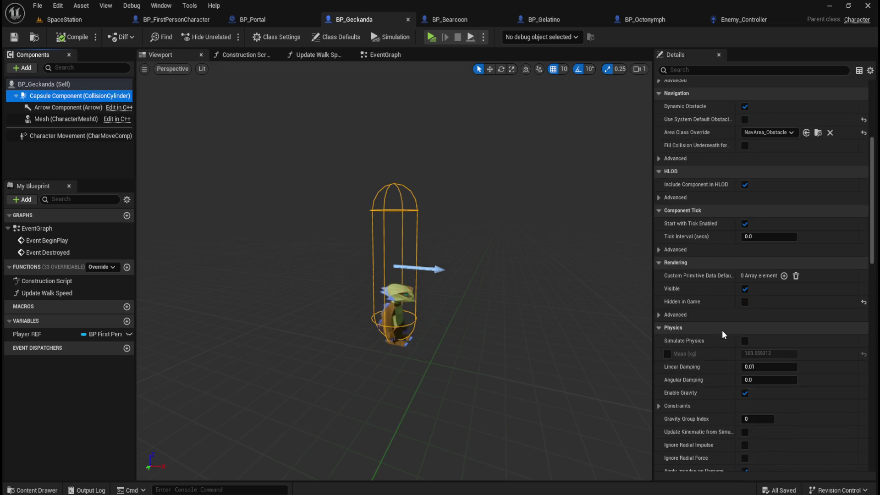
pyautogui.scroll(-5, 730, 327)
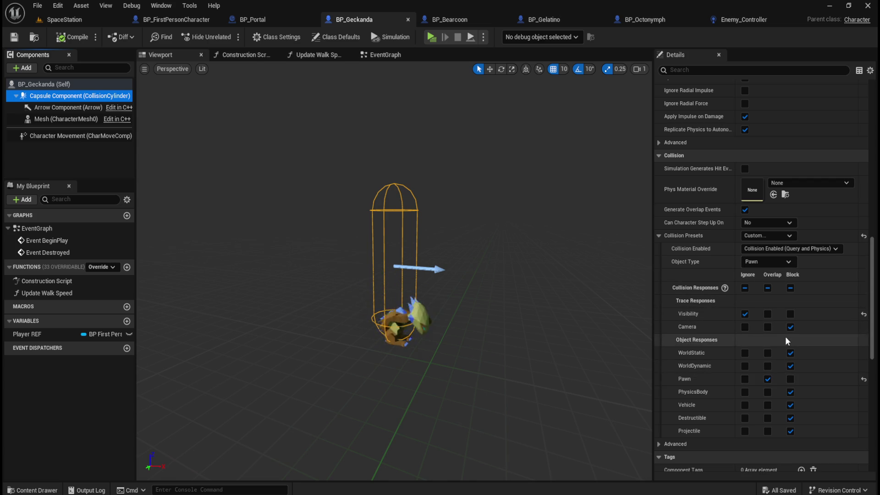
pyautogui.moveTo(873, 324)
pyautogui.mouseDown()
pyautogui.moveTo(871, 243)
pyautogui.moveTo(862, 208)
pyautogui.moveTo(840, 197)
pyautogui.mouseUp()
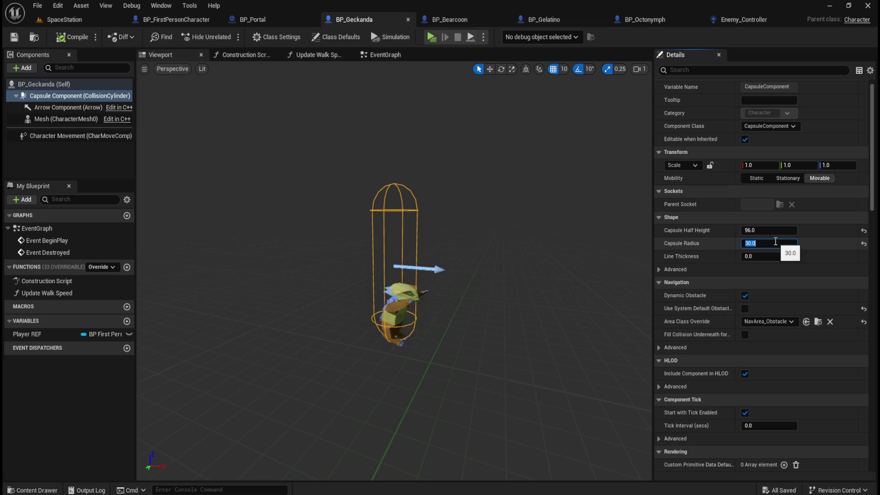
# Raise the Capsule Radius to 50, then 80, and save BP_Geckanda
pyautogui.write('50')
pyautogui.press('Return')
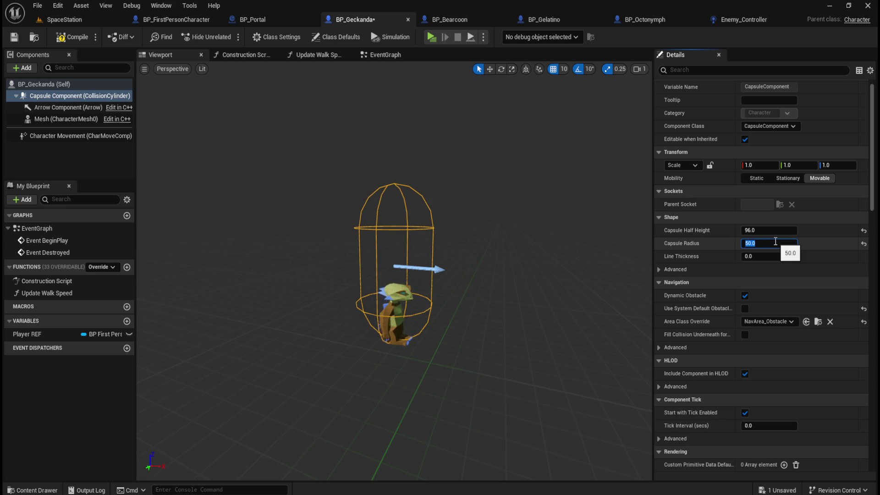
pyautogui.write('80')
pyautogui.press('Return')
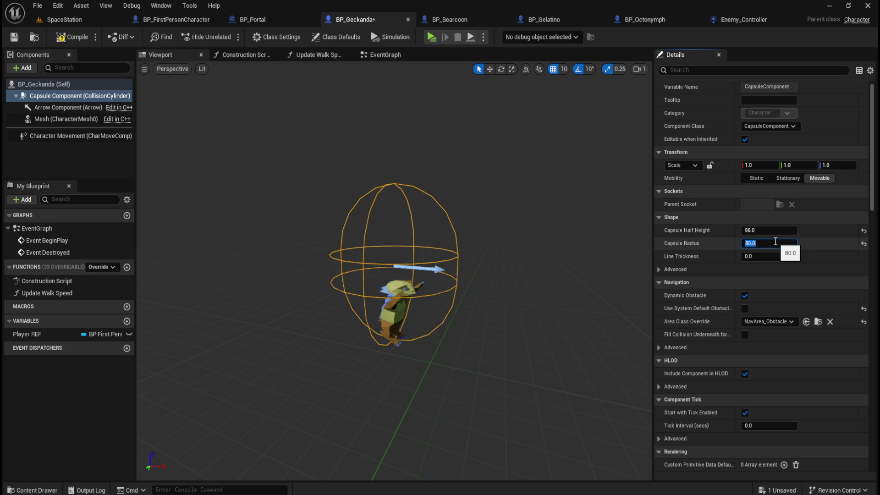
pyautogui.hotkey('ctrl', 's')
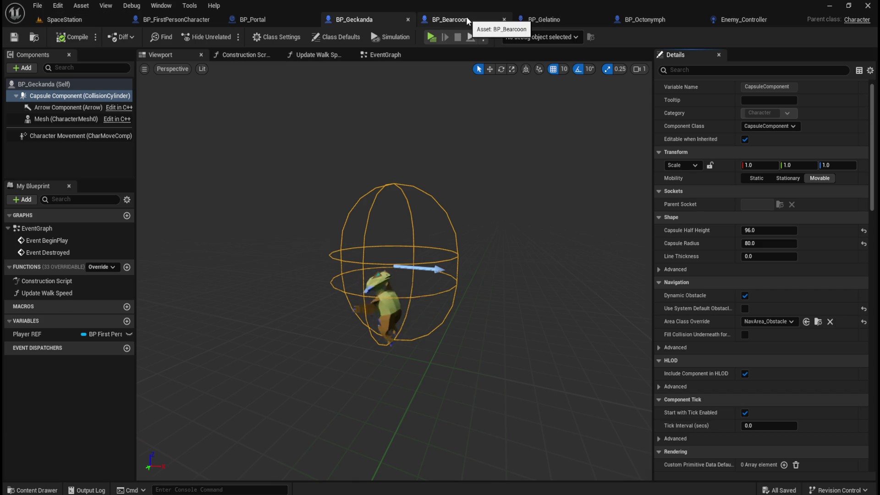
pyautogui.click(466, 17)
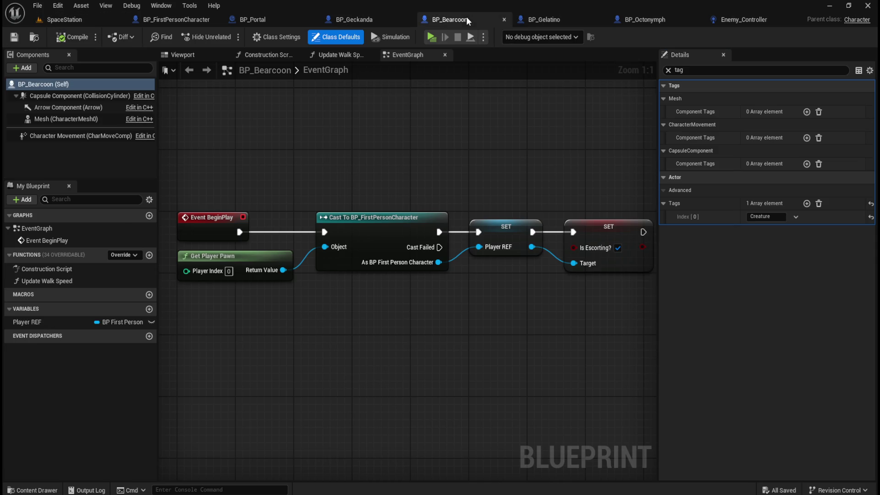
# Set BP_Bearcoon's Capsule Radius to 80 and save it
pyautogui.click(670, 71)
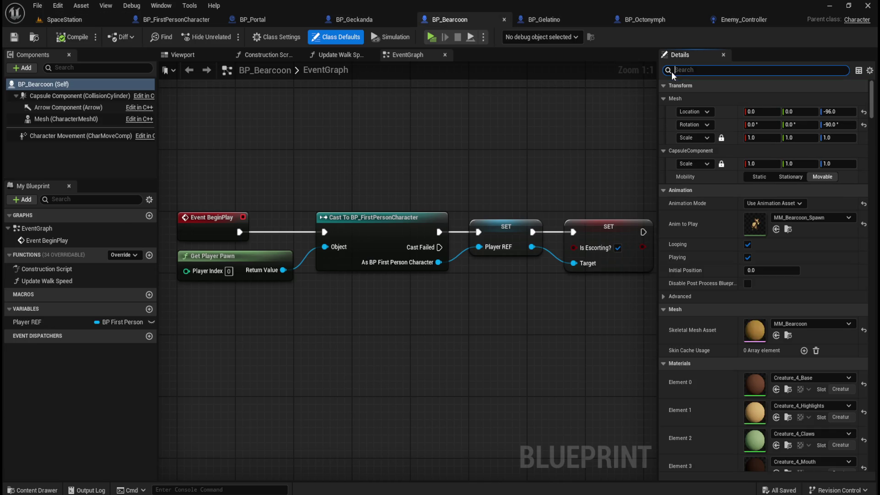
pyautogui.click(82, 95)
pyautogui.click(765, 256)
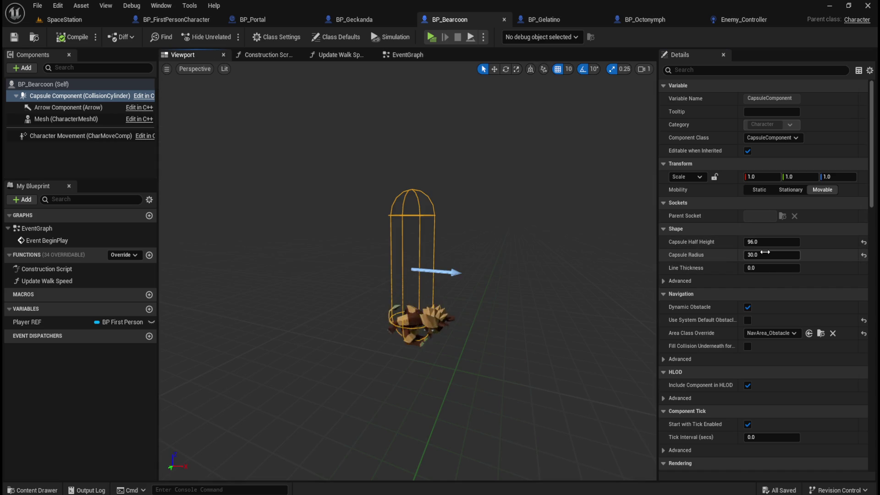
pyautogui.press('Return')
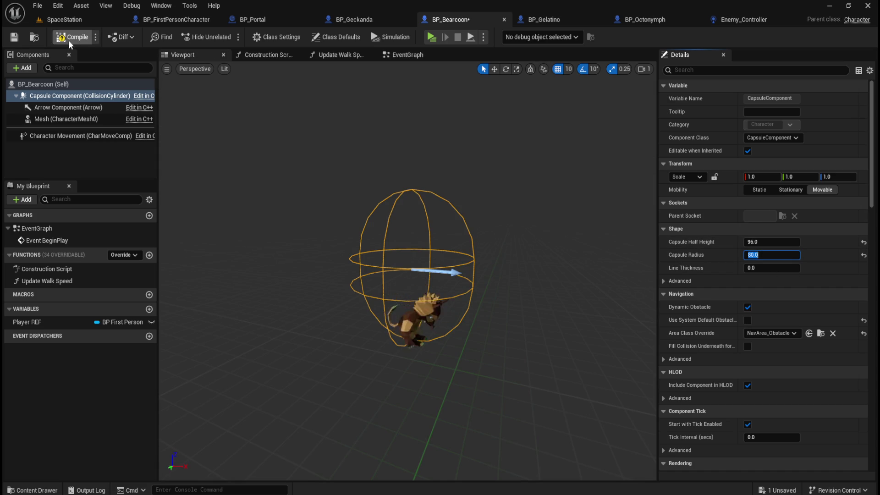
pyautogui.click(11, 41)
# Set BP_Gelatino's Capsule Radius to 80 and save it
pyautogui.click(552, 19)
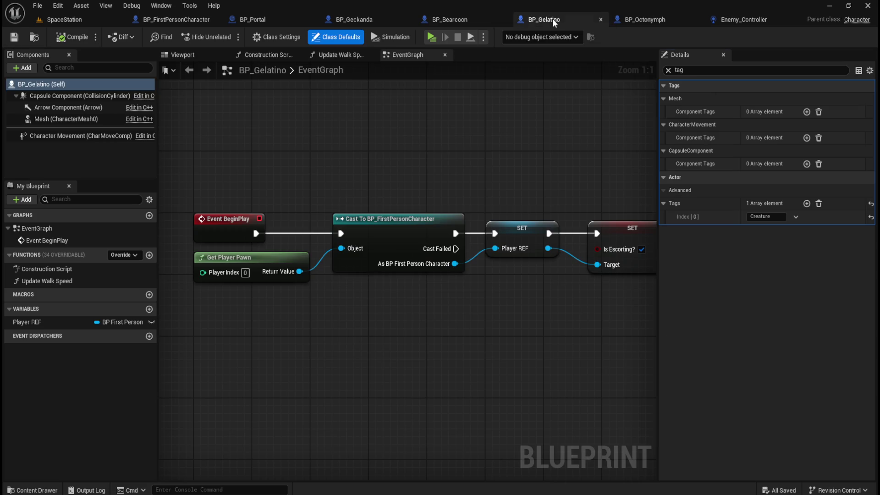
pyautogui.click(192, 54)
pyautogui.click(69, 96)
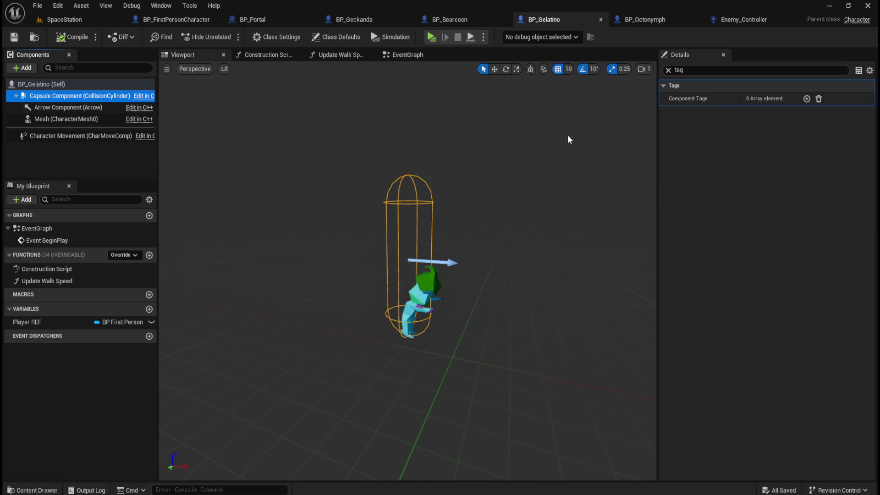
pyautogui.click(668, 71)
pyautogui.click(758, 256)
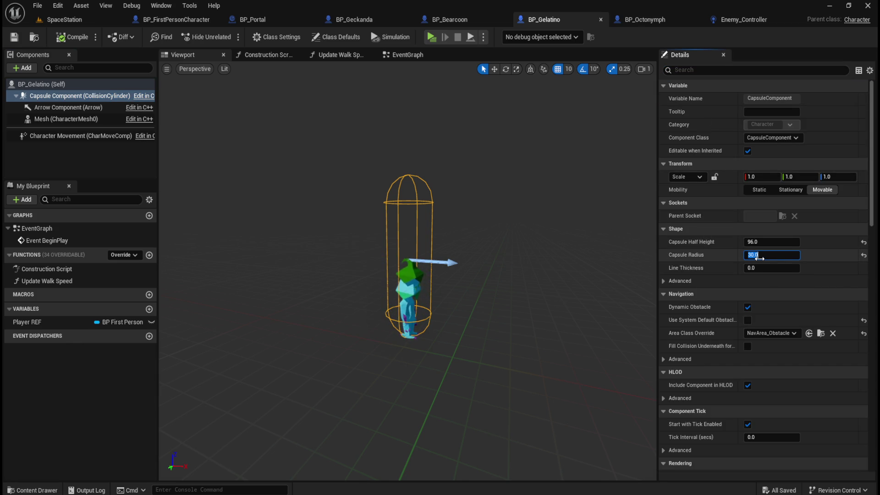
pyautogui.write('80')
pyautogui.press('Return')
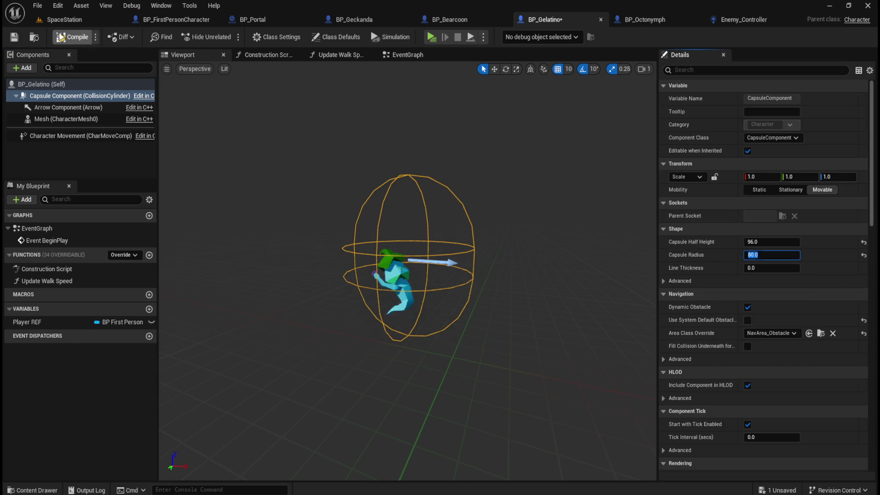
pyautogui.click(21, 38)
# Set BP_Octonymph's Capsule Radius to 80, compile, save, and return to SpaceStation
pyautogui.click(650, 21)
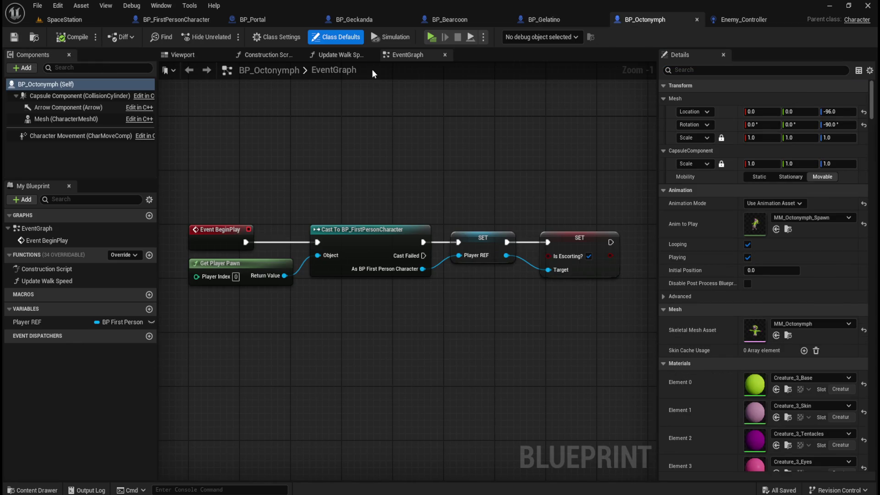
pyautogui.click(205, 53)
pyautogui.click(69, 96)
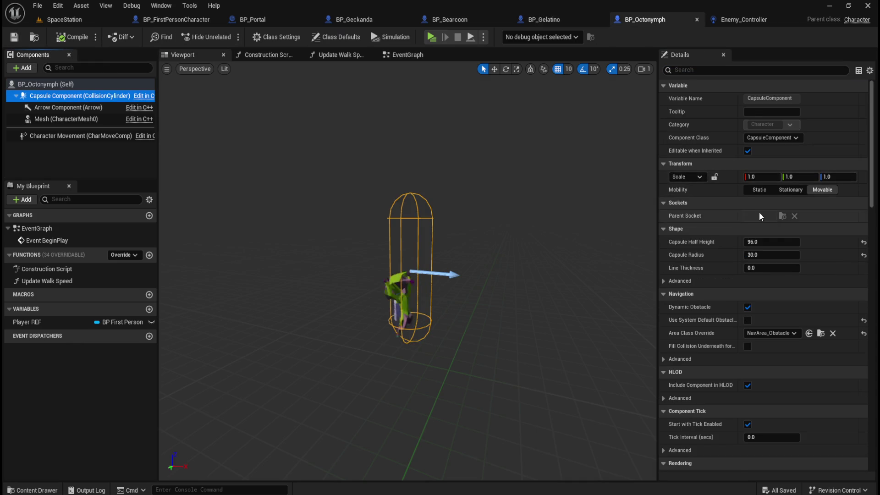
pyautogui.click(779, 255)
pyautogui.press('Return')
pyautogui.click(72, 36)
pyautogui.click(14, 36)
pyautogui.click(72, 20)
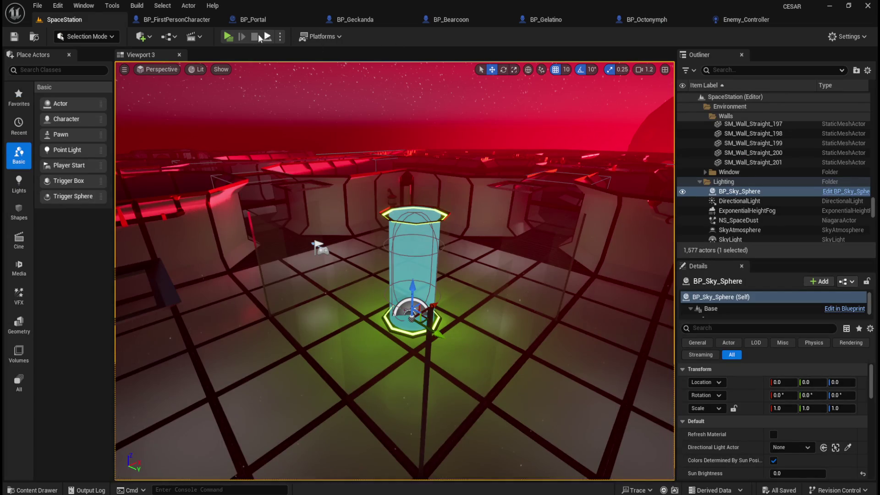
pyautogui.click(232, 35)
pyautogui.press('w')
pyautogui.press('w')
pyautogui.press('w')
pyautogui.press('w')
pyautogui.press('e')
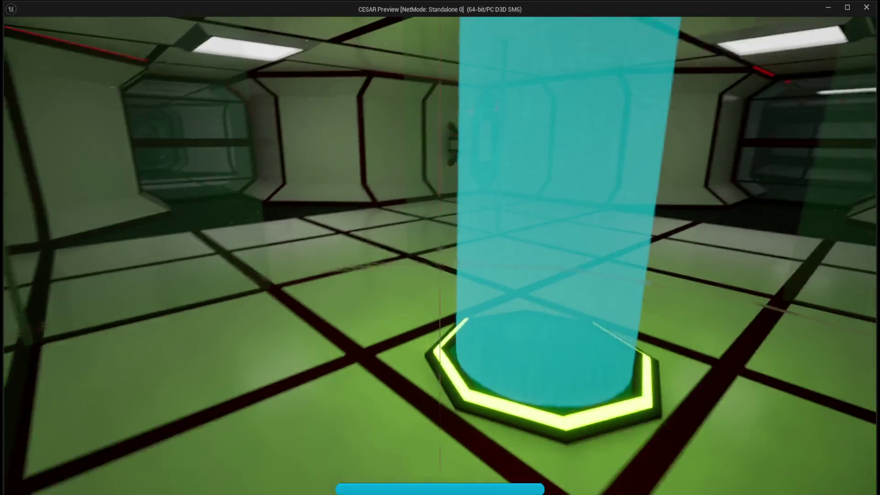
pyautogui.press('Escape')
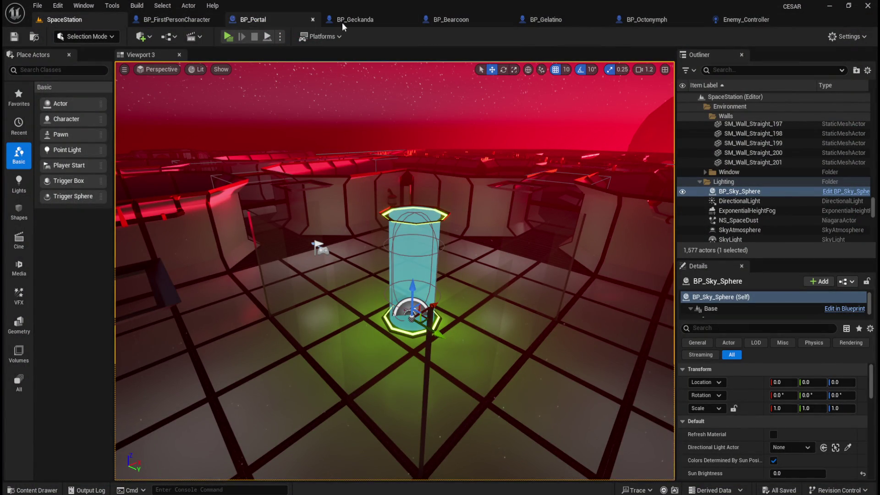
# Fly the SpaceStation viewport camera up close to the cyan portal pillar
pyautogui.click(367, 20)
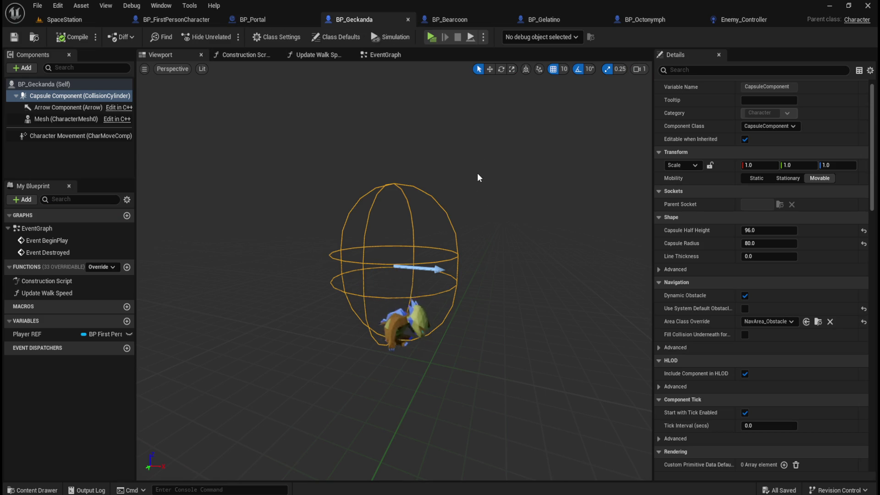
pyautogui.click(103, 22)
pyautogui.moveTo(492, 241)
pyautogui.mouseDown()
pyautogui.moveTo(467, 202)
pyautogui.moveTo(519, 379)
pyautogui.mouseUp()
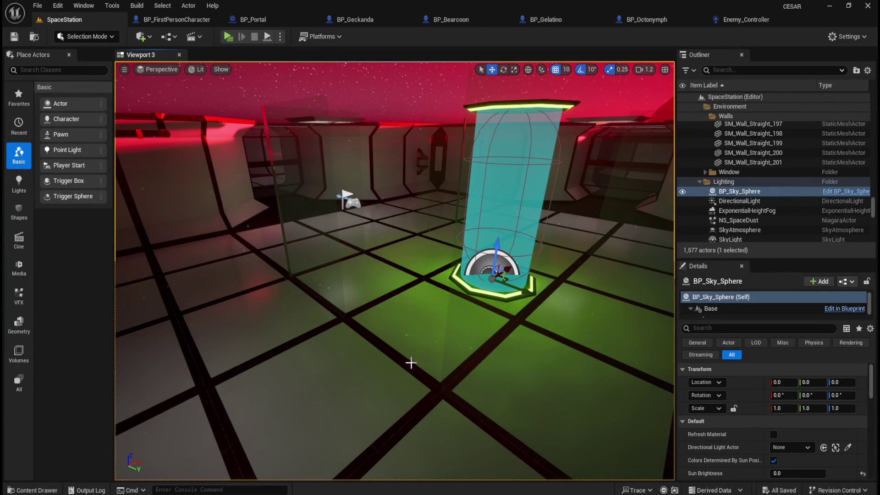
pyautogui.moveTo(435, 372); pyautogui.dragTo(470, 371)
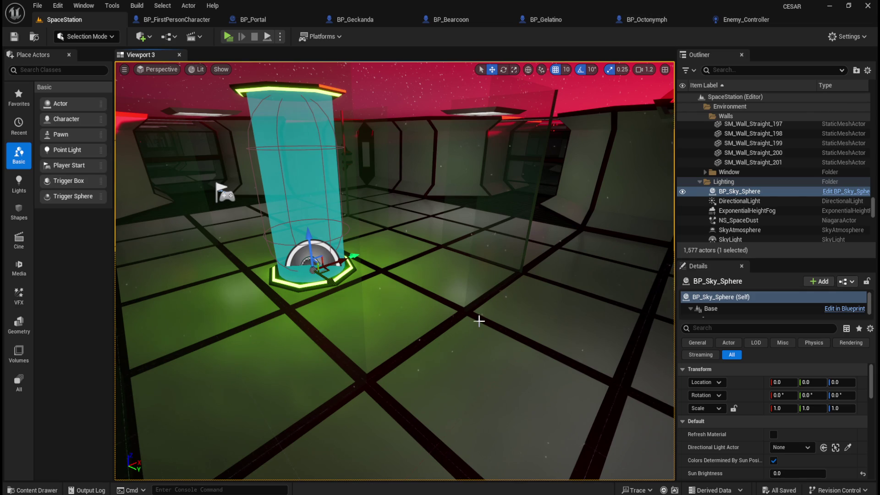
pyautogui.moveTo(411, 363)
pyautogui.mouseDown()
pyautogui.moveTo(380, 362)
pyautogui.moveTo(411, 364)
pyautogui.mouseUp()
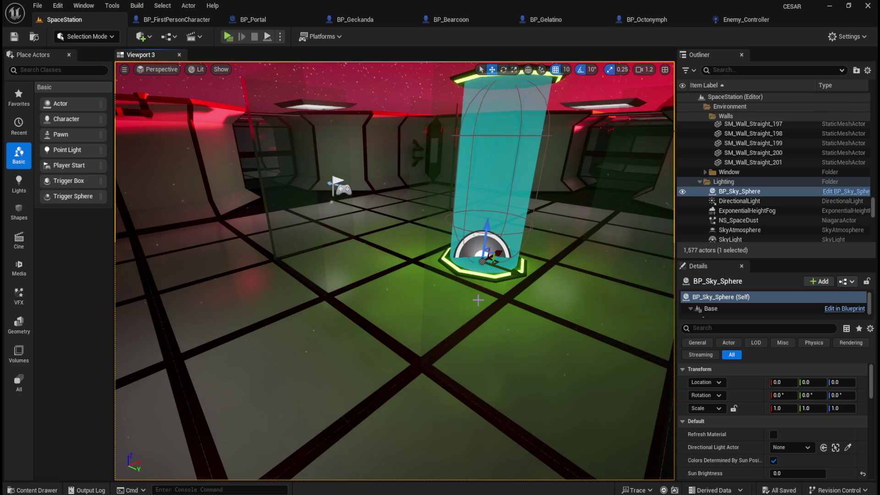
pyautogui.moveTo(430, 336); pyautogui.dragTo(486, 334)
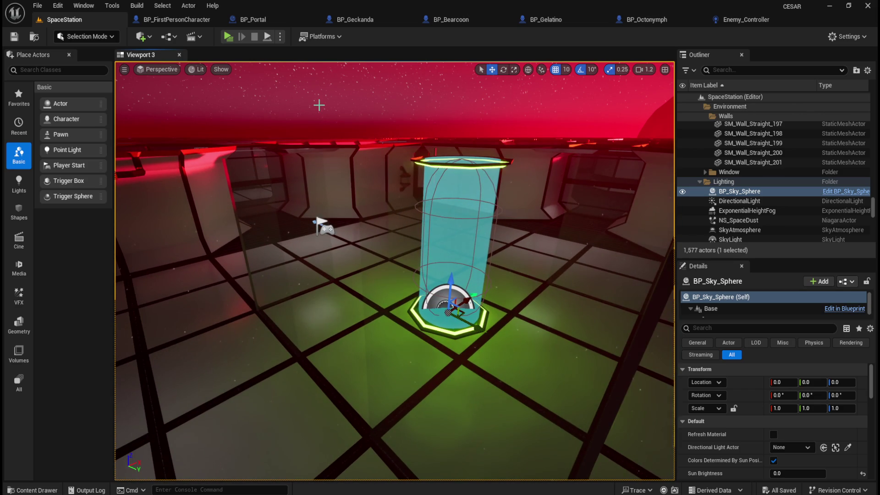
# Set the Capsule Radius back to 30 in BP_Geckanda and BP_Bearcoon, saving each
pyautogui.click(351, 21)
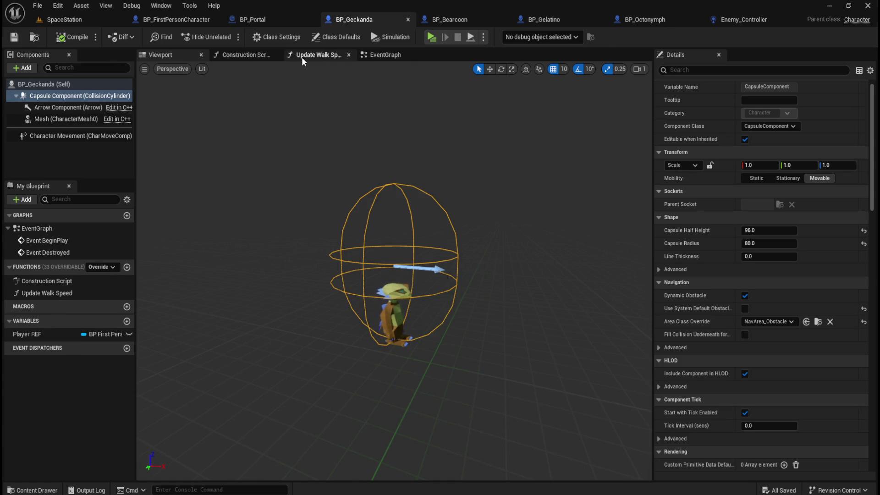
pyautogui.click(764, 243)
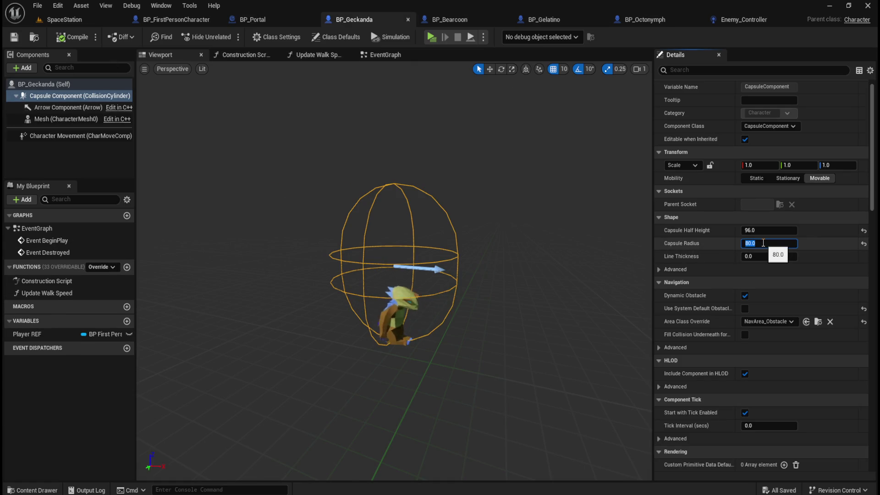
pyautogui.write('30')
pyautogui.press('Return')
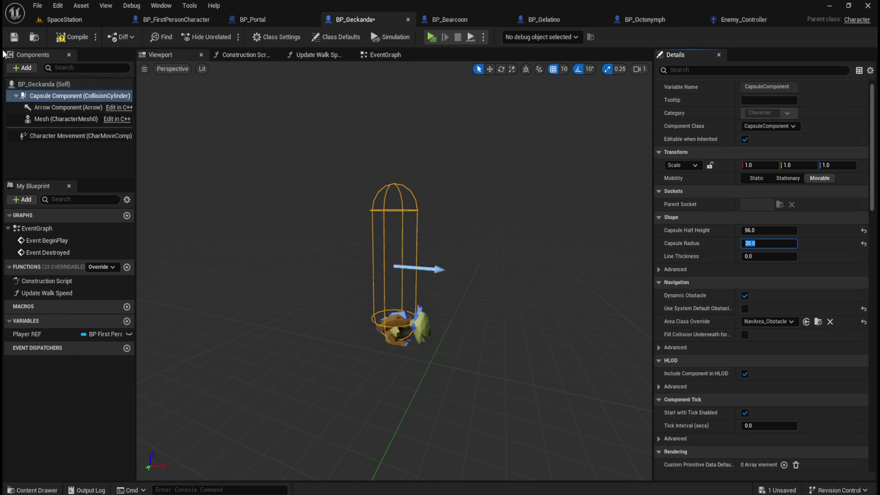
pyautogui.click(14, 37)
pyautogui.click(450, 19)
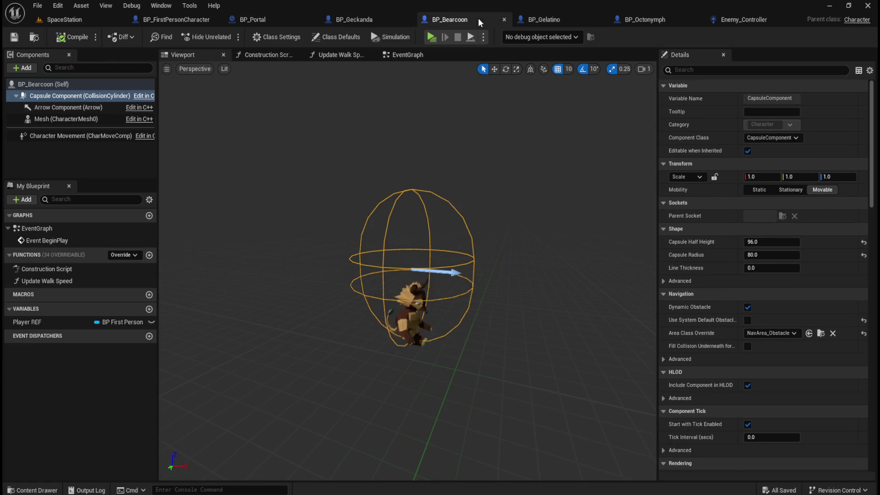
pyautogui.write('30')
pyautogui.press('Return')
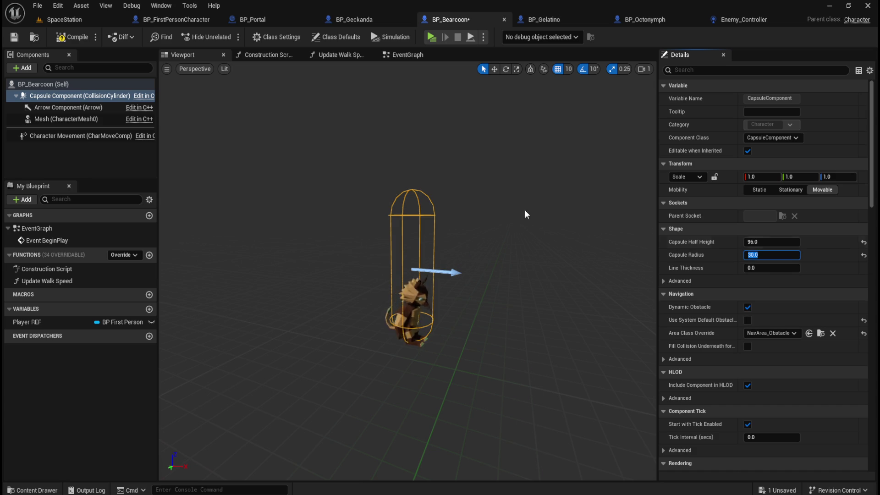
pyautogui.click(14, 37)
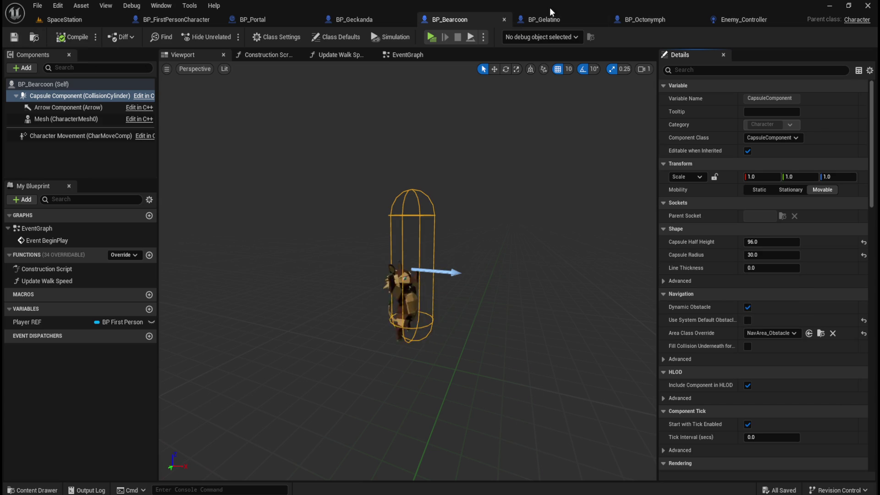
# Set the Capsule Radius back to 30 in BP_Gelatino and BP_Octonymph, saving each
pyautogui.click(545, 19)
pyautogui.click(772, 254)
pyautogui.write('30')
pyautogui.press('Return')
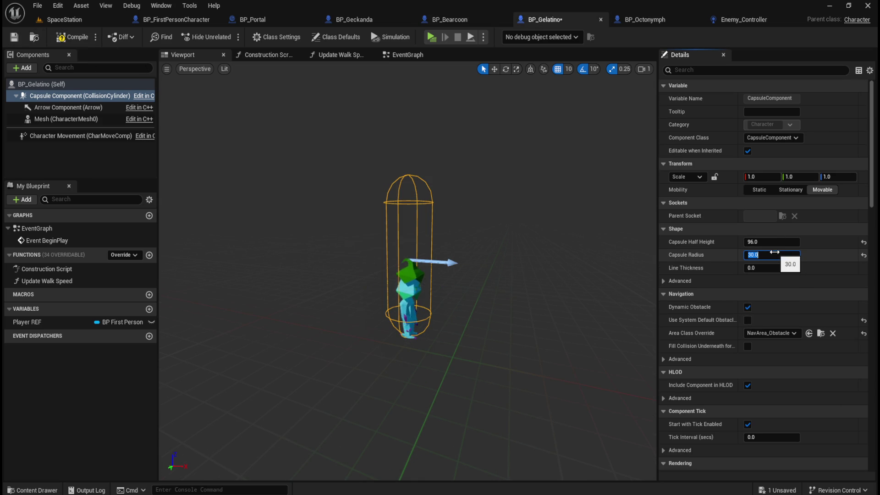
pyautogui.click(14, 38)
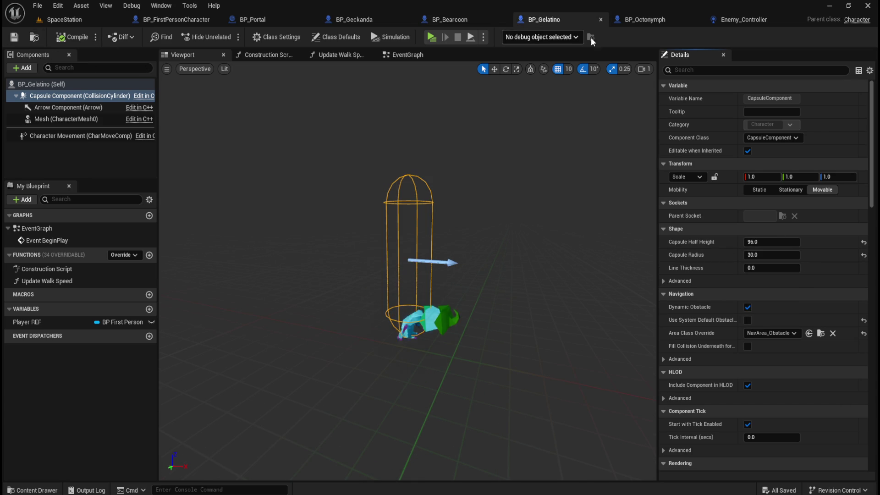
pyautogui.click(645, 19)
pyautogui.click(773, 254)
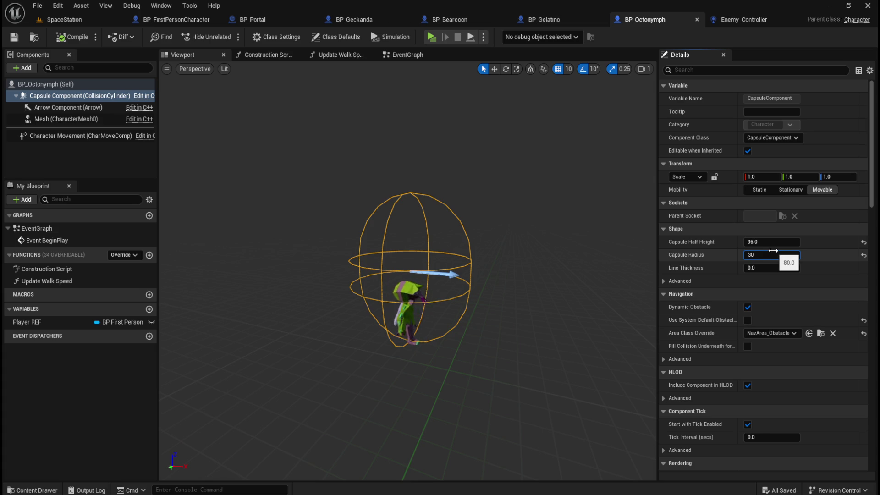
pyautogui.press('Return')
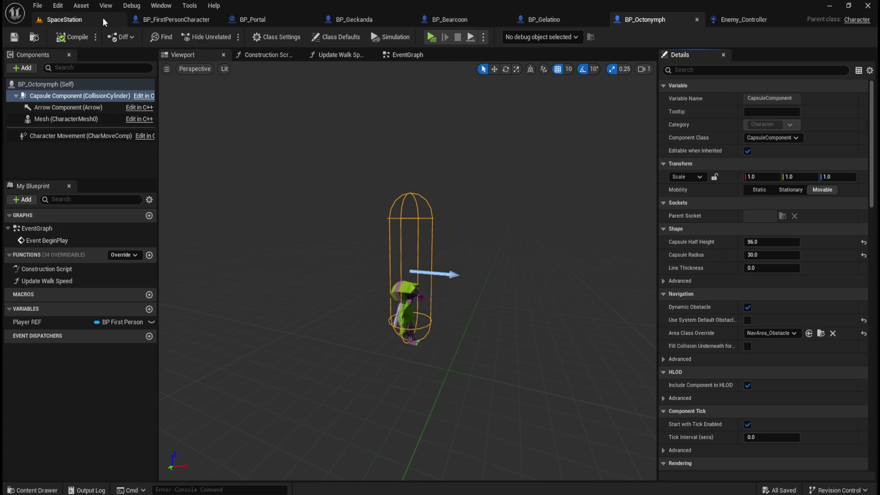
pyautogui.click(89, 18)
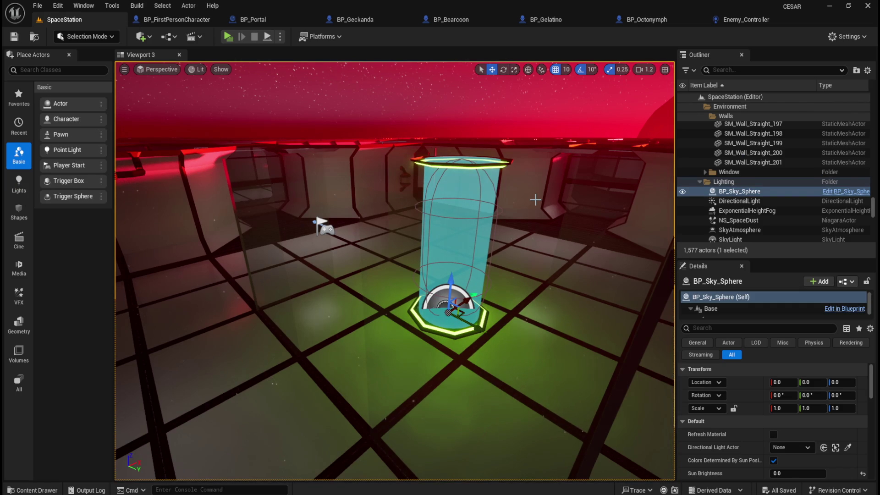
# Browse the top-level Content folder in the Content Drawer, then close it
pyautogui.hotkey('ctrl', 'space')
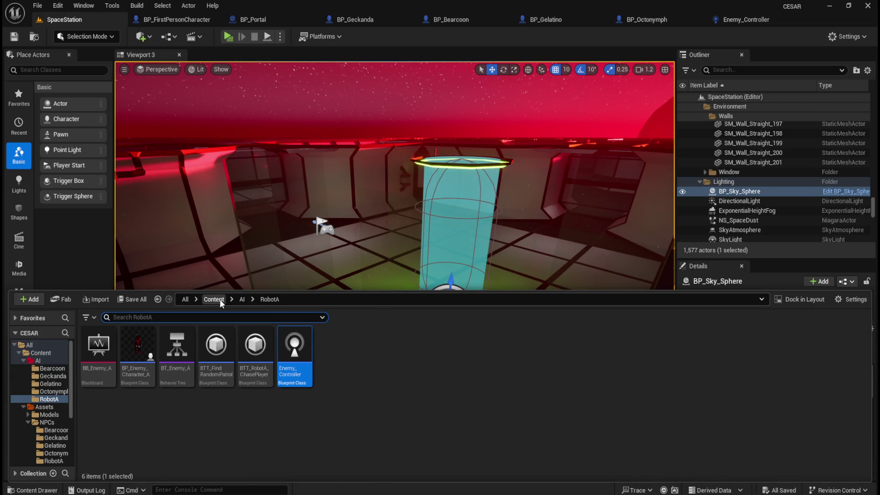
pyautogui.click(220, 299)
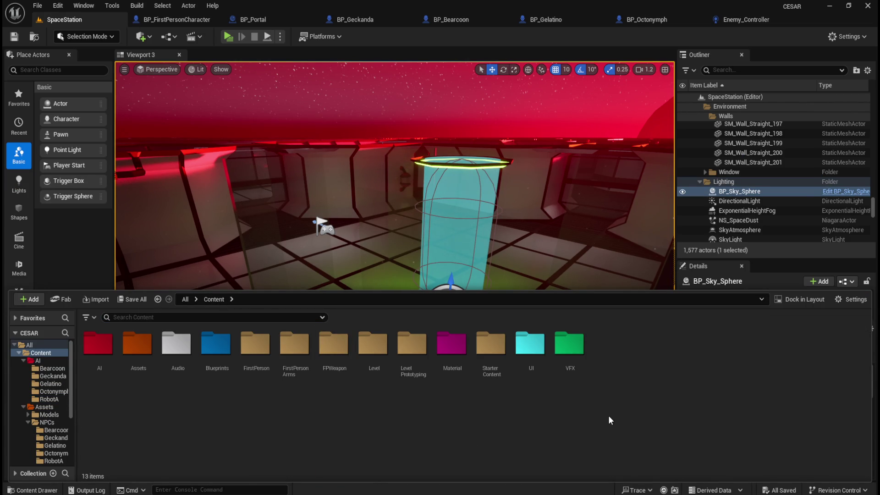
pyautogui.scroll(-5, 754, 218)
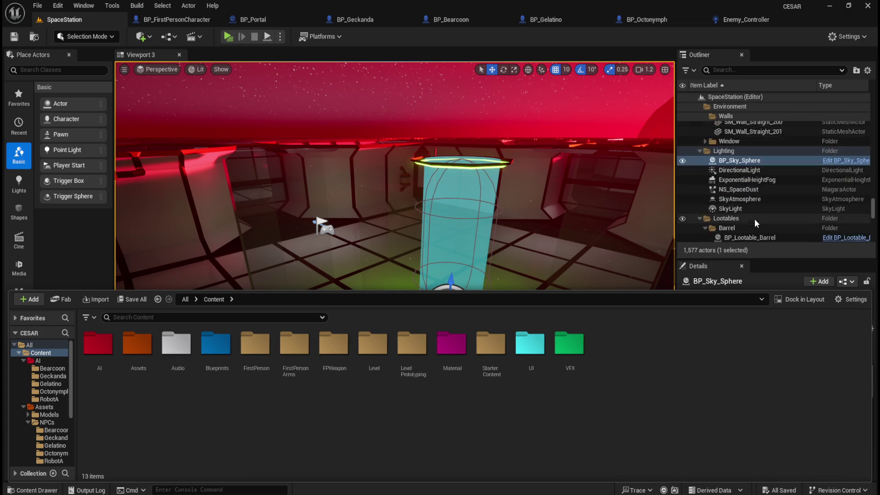
pyautogui.moveTo(873, 211); pyautogui.dragTo(872, 253)
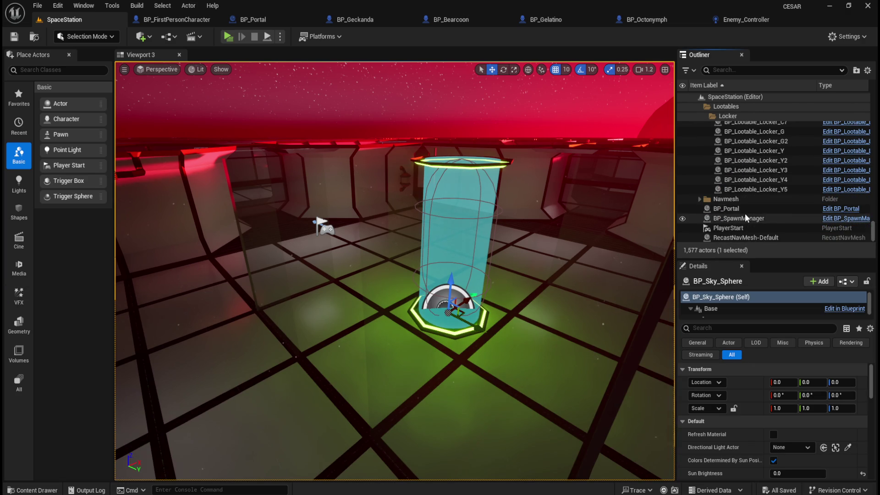
pyautogui.hotkey('ctrl', 'space')
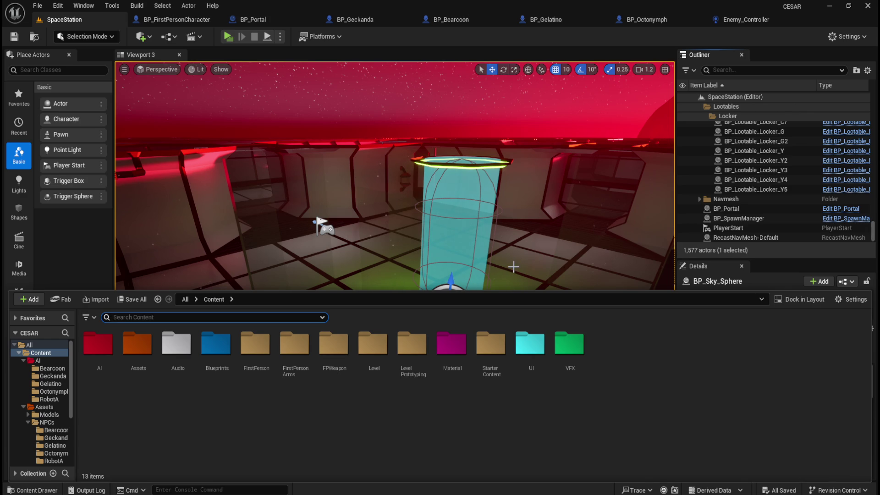
pyautogui.hotkey('ctrl', 'space')
# Move the camera to the portal pillar and select the BP_Portal actor
pyautogui.moveTo(514, 265); pyautogui.dragTo(541, 252)
pyautogui.moveTo(399, 299); pyautogui.dragTo(400, 321)
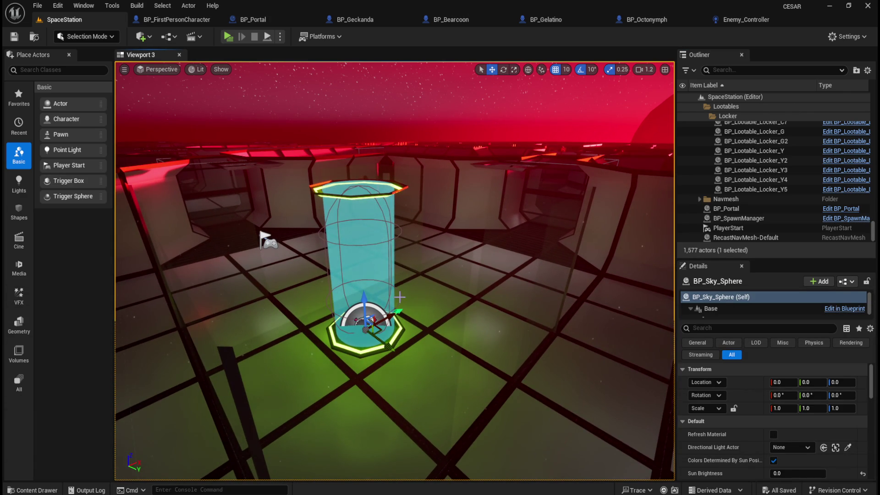
pyautogui.click(746, 211)
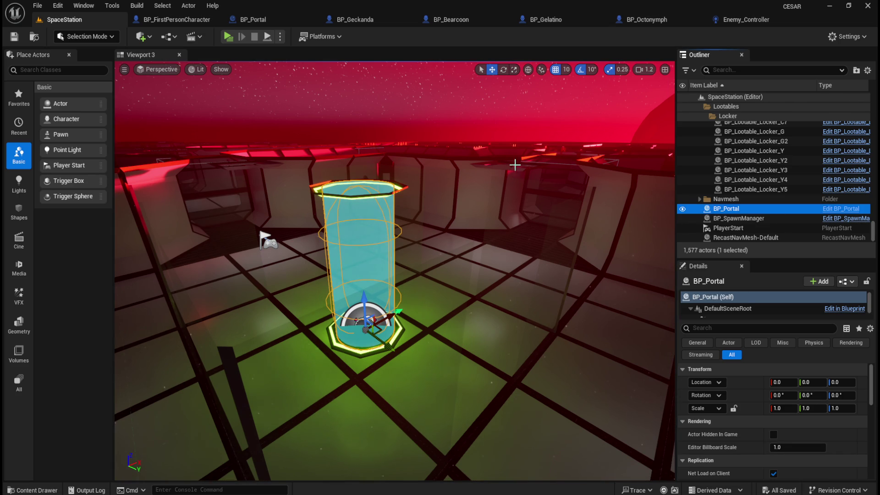
pyautogui.click(284, 19)
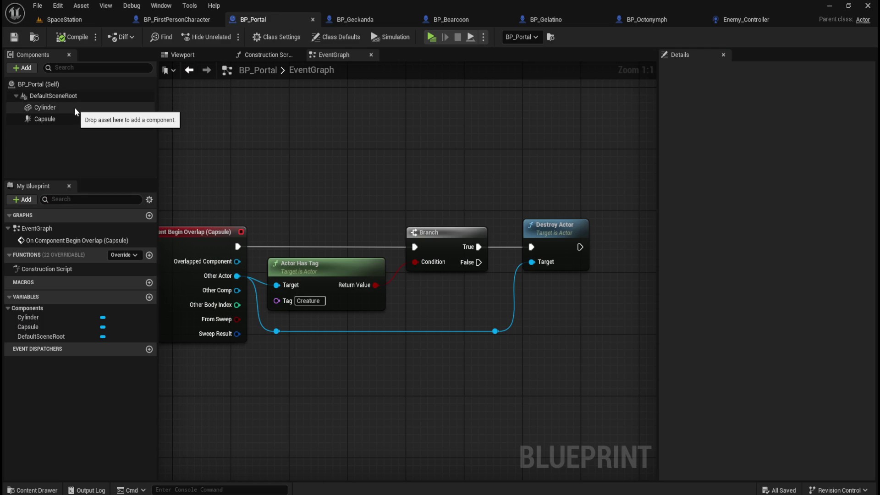
pyautogui.moveTo(338, 175)
pyautogui.mouseDown()
pyautogui.moveTo(397, 173)
pyautogui.moveTo(369, 166)
pyautogui.mouseUp()
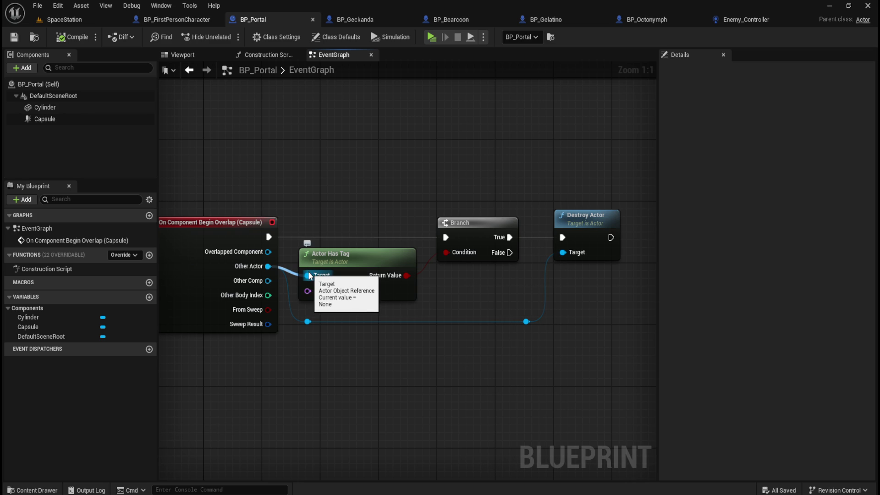
pyautogui.click(354, 19)
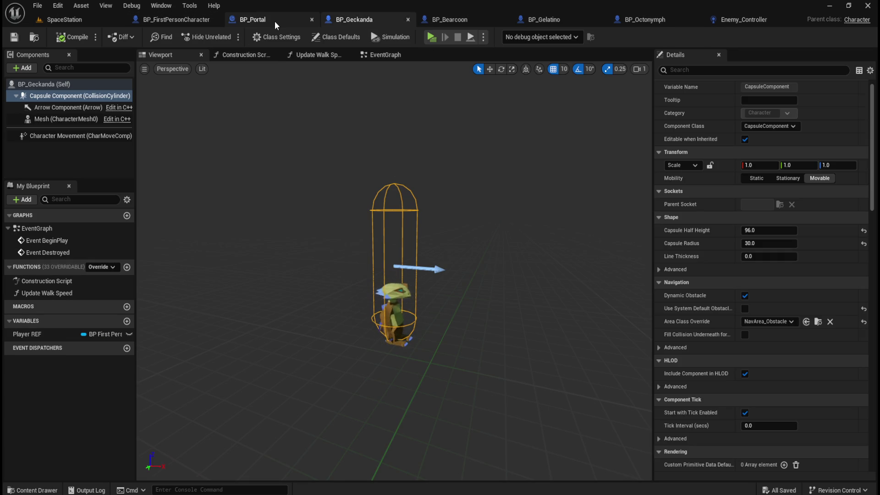
pyautogui.click(275, 20)
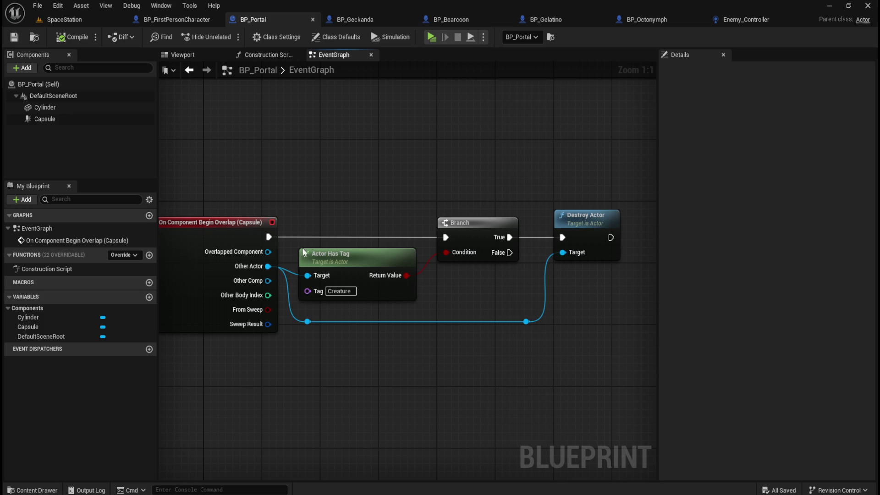
pyautogui.moveTo(275, 266); pyautogui.dragTo(378, 366)
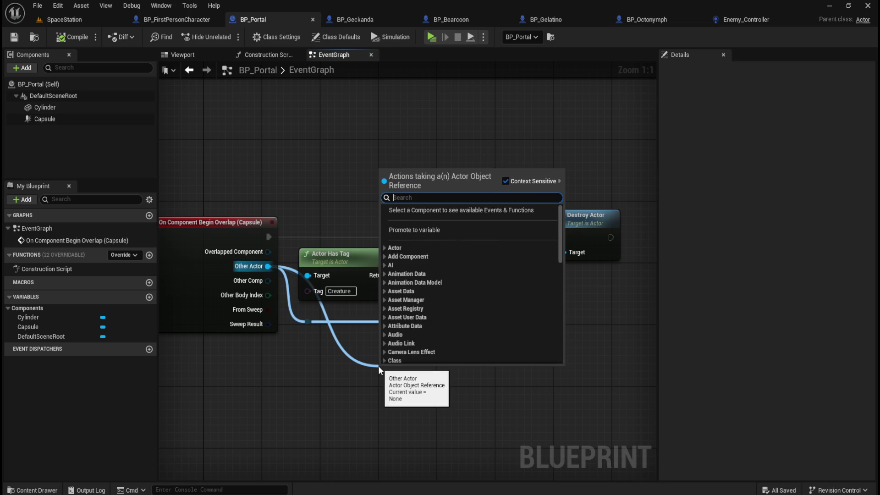
pyautogui.write('custom ev')
pyautogui.press('Escape')
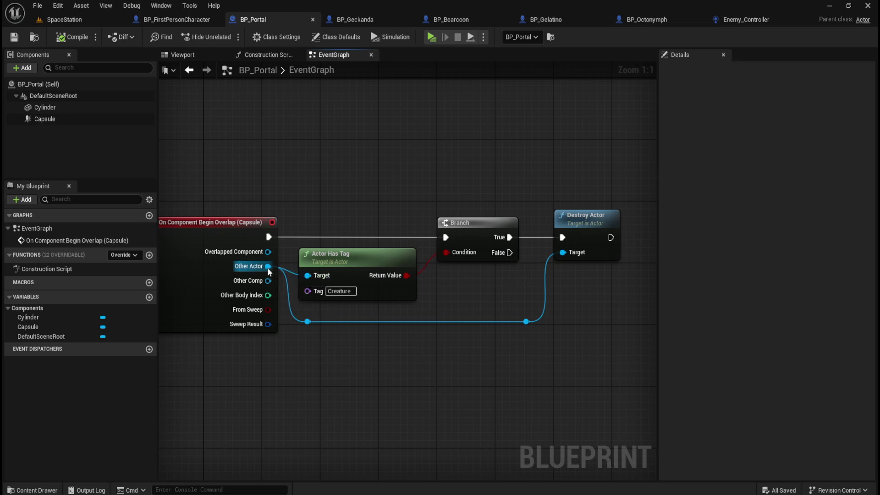
pyautogui.moveTo(268, 267); pyautogui.dragTo(375, 346)
pyautogui.press('Escape')
pyautogui.moveTo(332, 158); pyautogui.dragTo(391, 167)
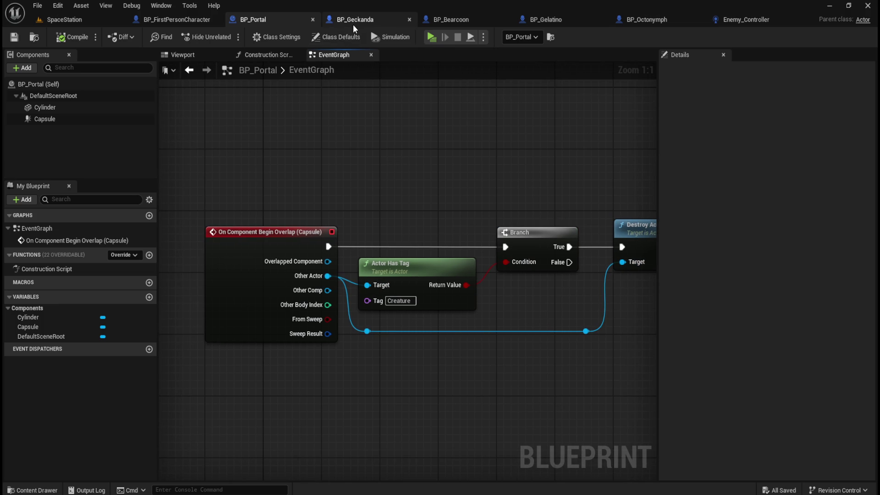
pyautogui.moveTo(407, 176)
pyautogui.mouseDown()
pyautogui.moveTo(360, 151)
pyautogui.moveTo(375, 179)
pyautogui.mouseUp()
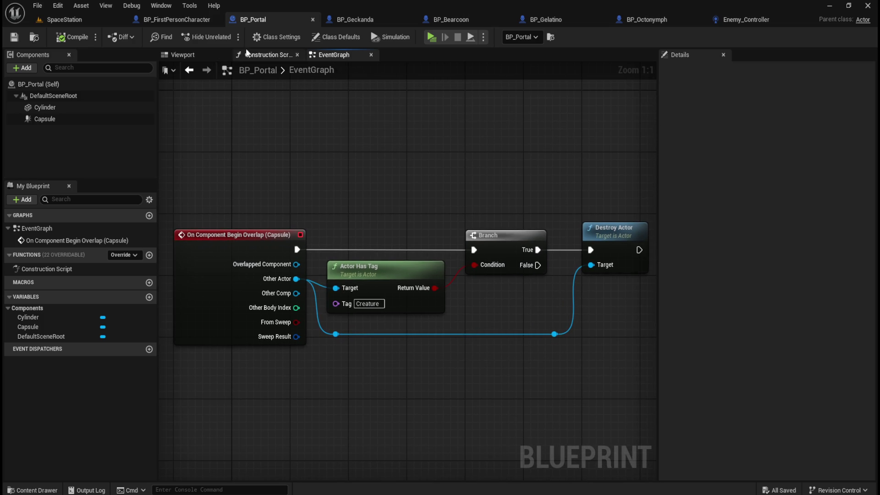
pyautogui.click(345, 18)
pyautogui.click(79, 18)
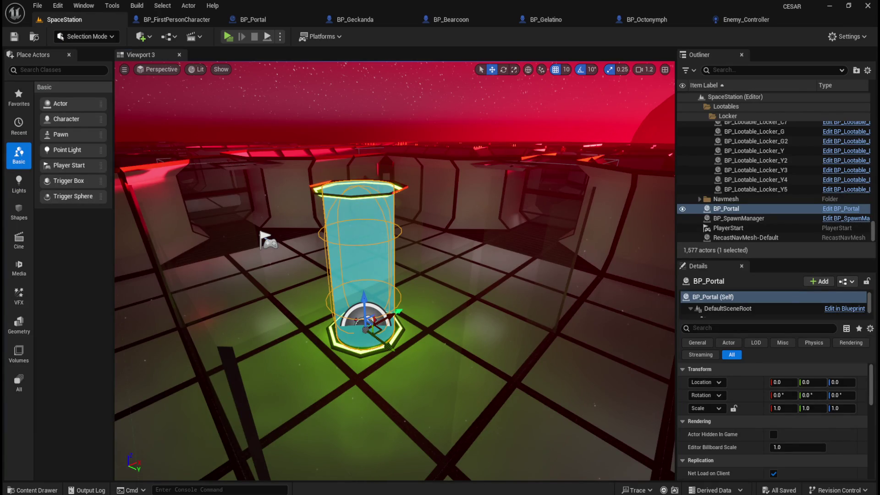
# Frame the portal in the level viewport with F, then switch to the BP_Portal Blueprint
pyautogui.press('f')
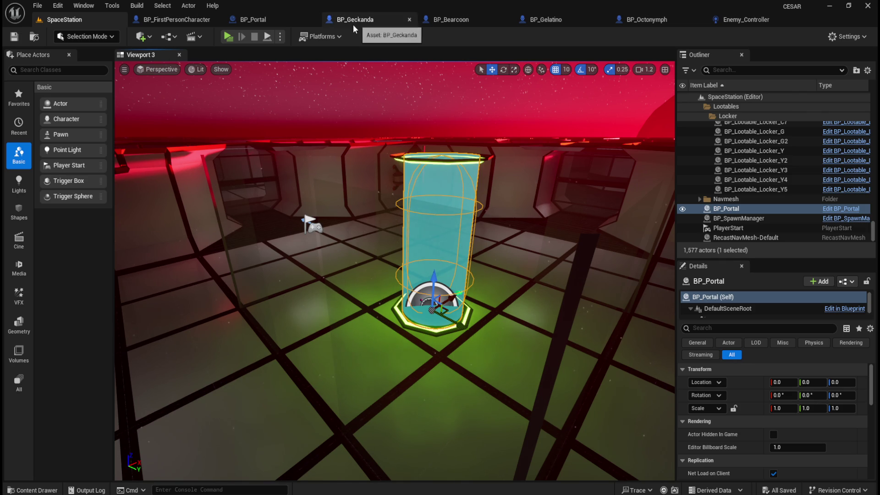
pyautogui.click(260, 19)
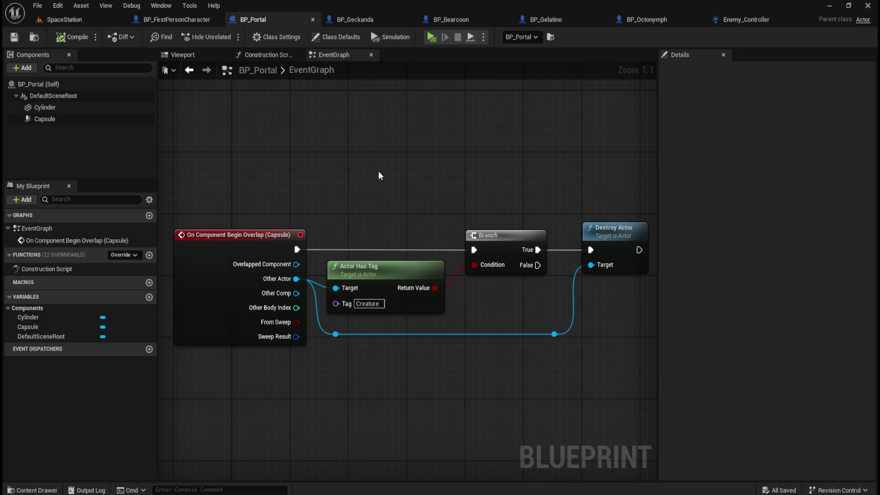
# Recentre the Actor Has Tag and Branch overlap nodes, then open the Content Drawer with Ctrl+Space
pyautogui.moveTo(413, 190)
pyautogui.mouseDown()
pyautogui.moveTo(391, 162)
pyautogui.moveTo(394, 145)
pyautogui.mouseUp()
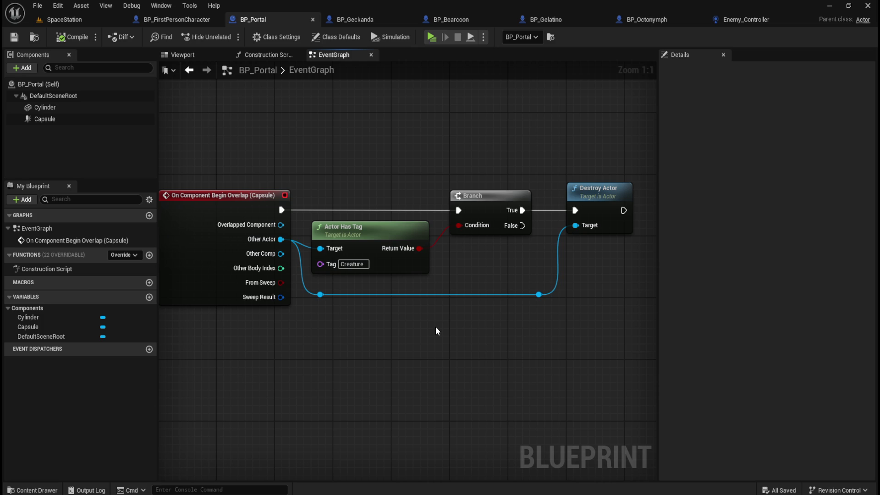
pyautogui.moveTo(435, 327)
pyautogui.mouseDown()
pyautogui.moveTo(449, 324)
pyautogui.moveTo(409, 332)
pyautogui.mouseUp()
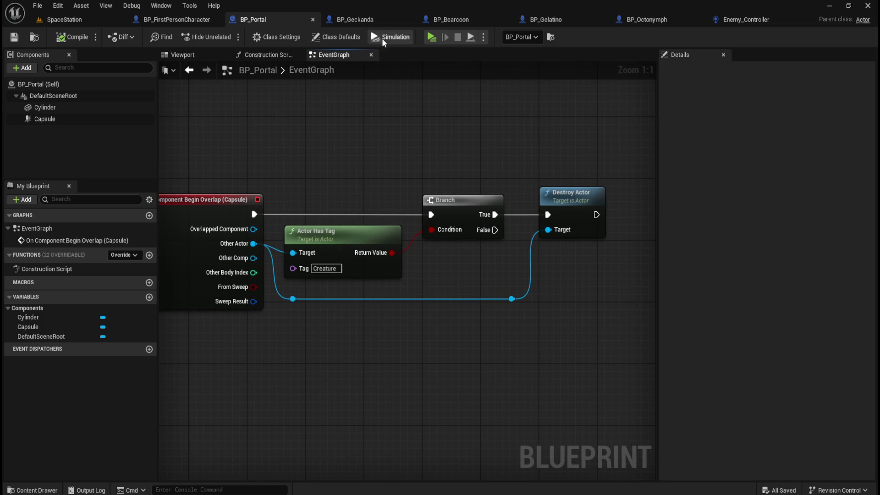
pyautogui.moveTo(346, 170)
pyautogui.mouseDown()
pyautogui.moveTo(395, 167)
pyautogui.moveTo(379, 155)
pyautogui.moveTo(388, 158)
pyautogui.mouseUp()
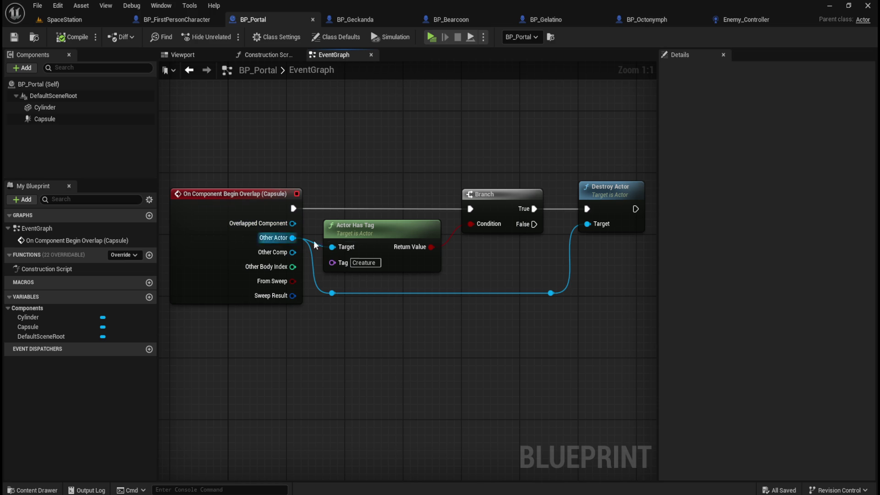
pyautogui.moveTo(371, 147); pyautogui.dragTo(501, 253)
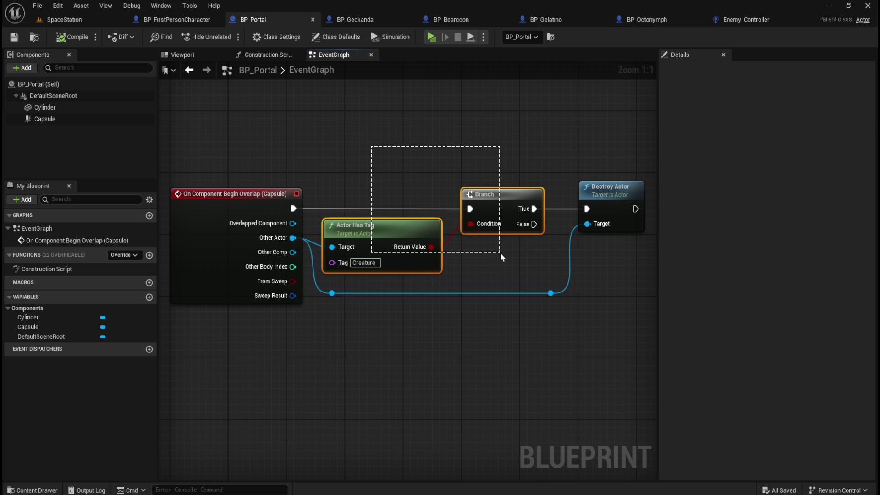
pyautogui.moveTo(500, 252); pyautogui.dragTo(499, 251)
pyautogui.click(404, 160)
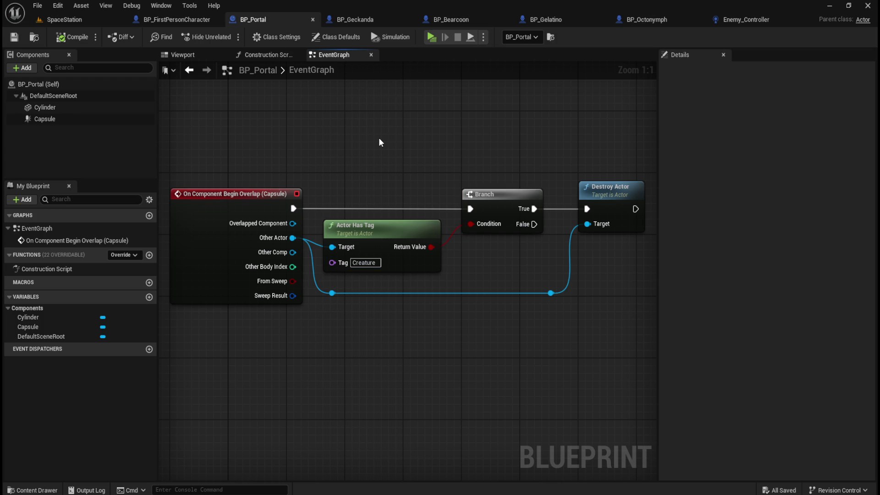
pyautogui.hotkey('ctrl', 'space')
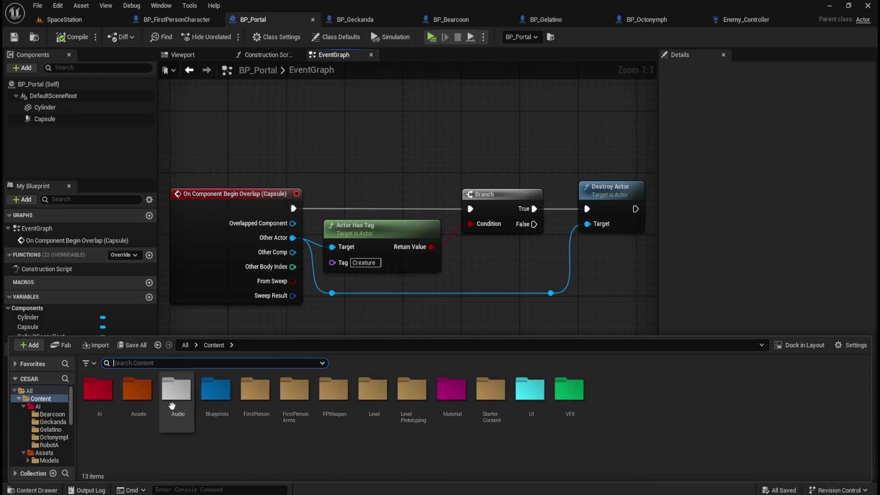
# Open AI > Geckanda > BT_Geckanda, pan around the tree, then go back to BP_Portal
pyautogui.doubleClick(98, 390)
pyautogui.doubleClick(137, 390)
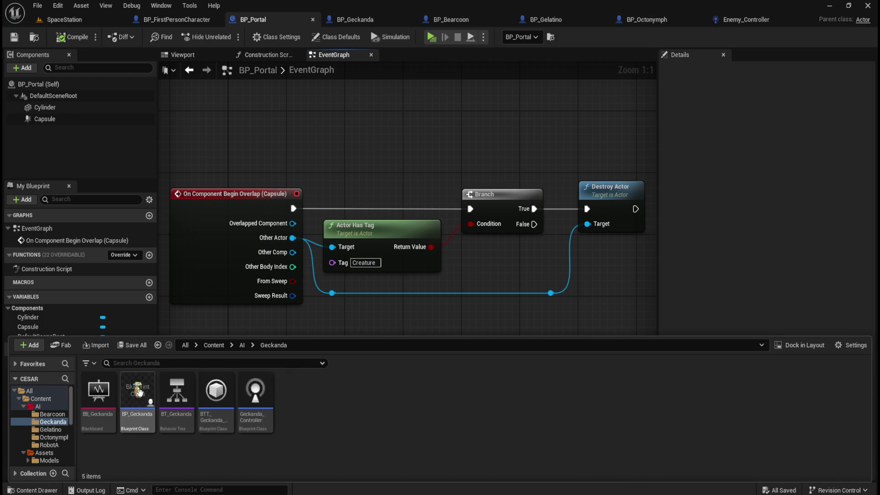
pyautogui.doubleClick(177, 395)
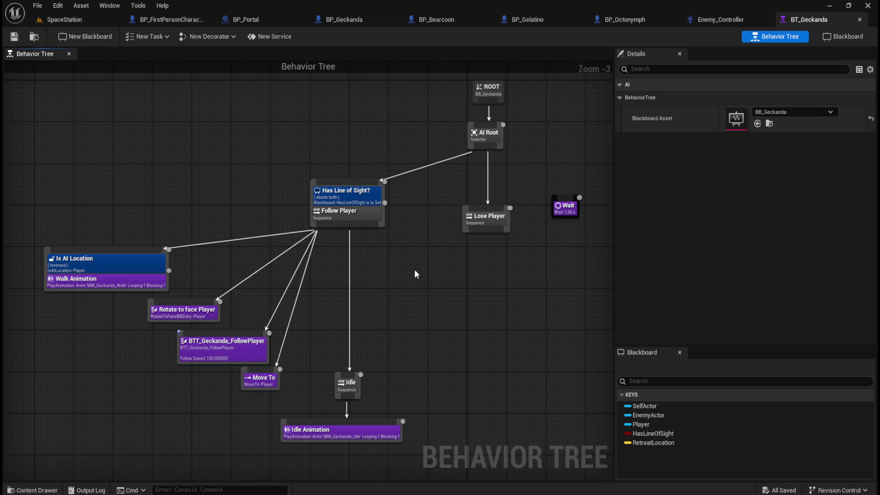
pyautogui.moveTo(453, 287)
pyautogui.mouseDown()
pyautogui.moveTo(470, 298)
pyautogui.moveTo(458, 275)
pyautogui.moveTo(439, 285)
pyautogui.mouseUp()
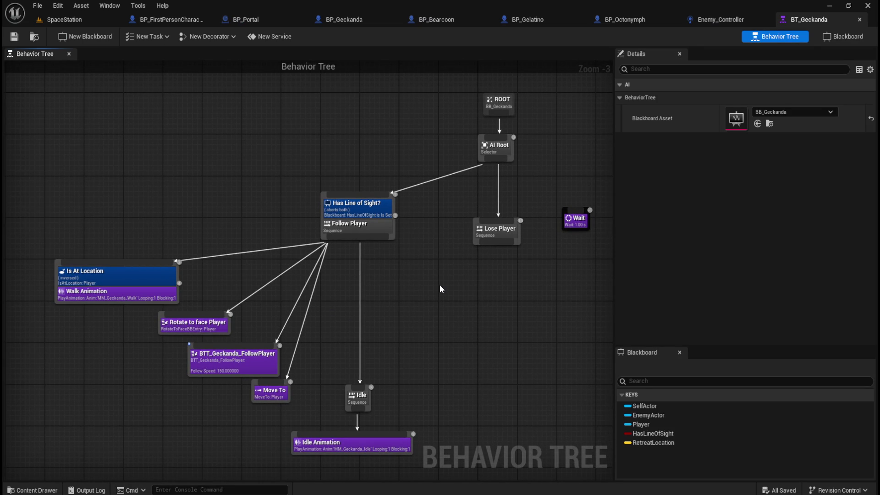
pyautogui.moveTo(440, 288)
pyautogui.mouseDown()
pyautogui.moveTo(426, 286)
pyautogui.moveTo(436, 291)
pyautogui.moveTo(431, 280)
pyautogui.mouseUp()
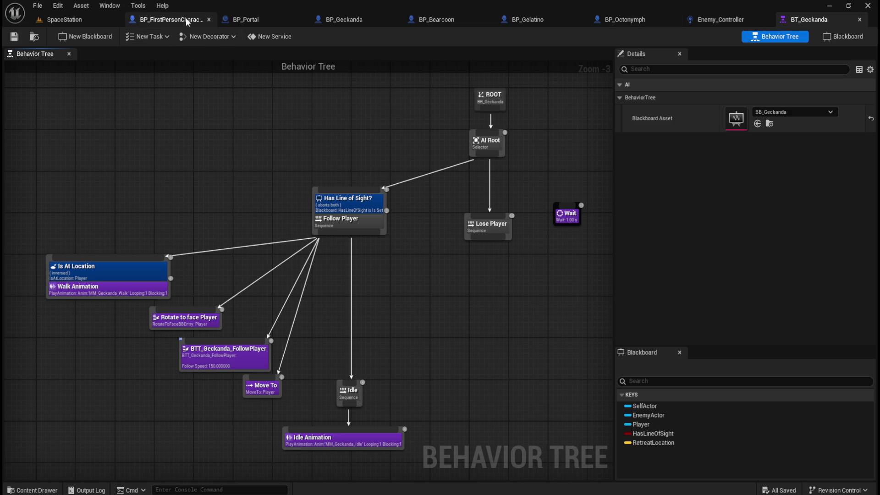
pyautogui.click(166, 18)
pyautogui.click(242, 21)
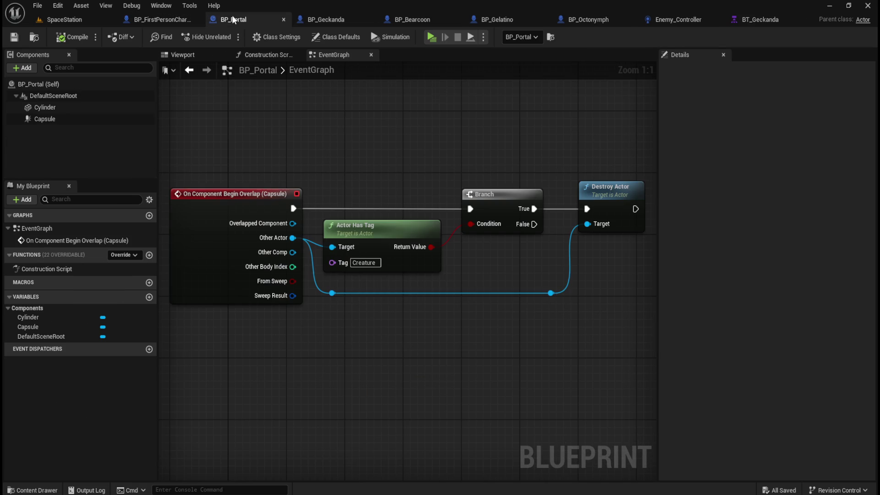
pyautogui.click(93, 18)
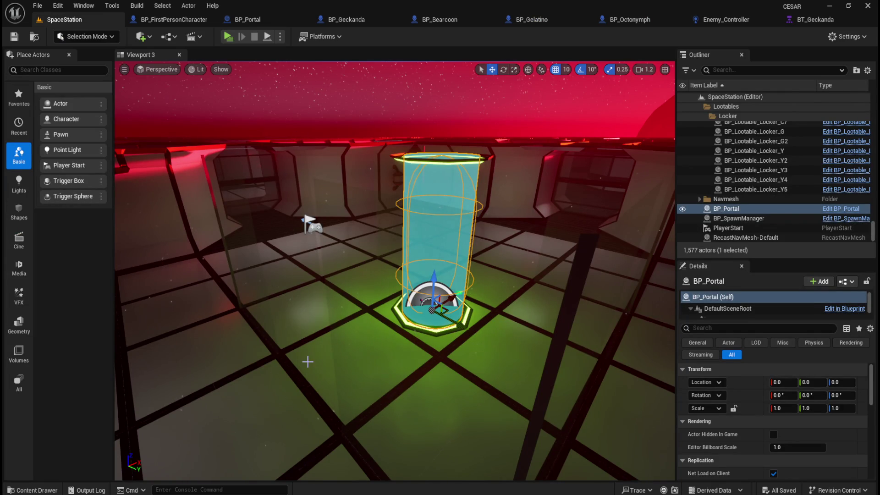
pyautogui.moveTo(347, 345); pyautogui.dragTo(347, 344)
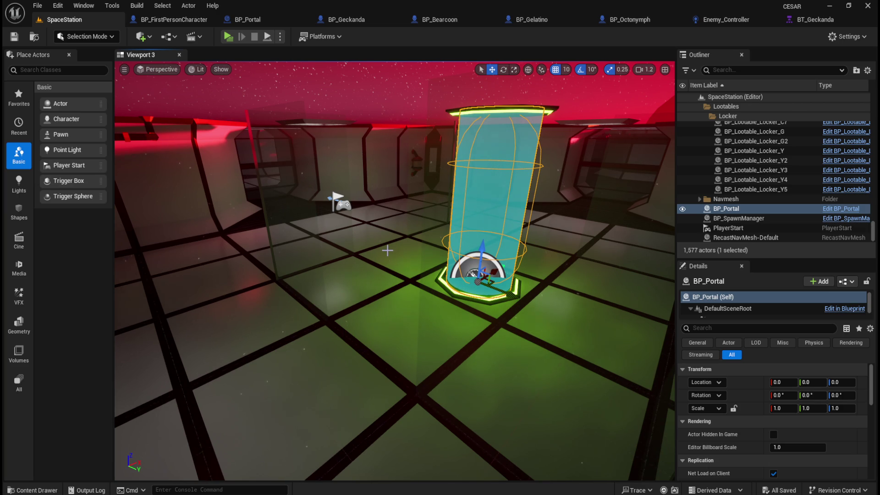
pyautogui.click(282, 18)
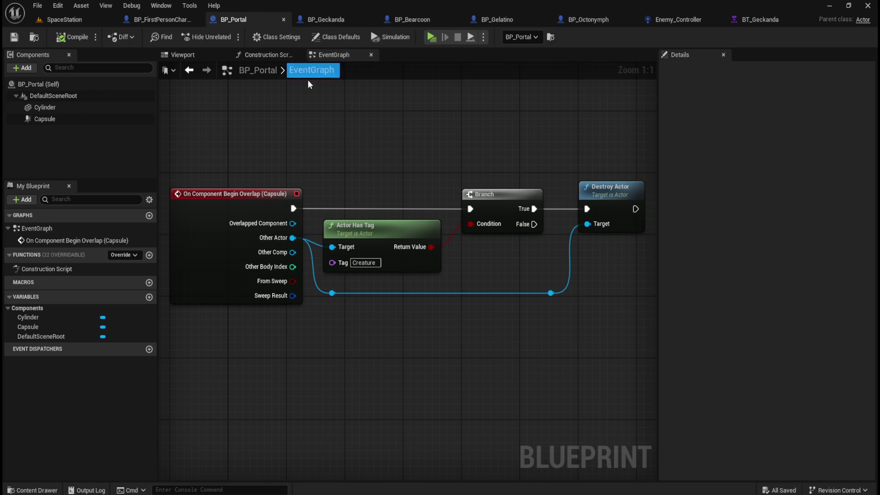
pyautogui.moveTo(338, 136)
pyautogui.mouseDown()
pyautogui.moveTo(586, 230)
pyautogui.moveTo(604, 252)
pyautogui.mouseUp()
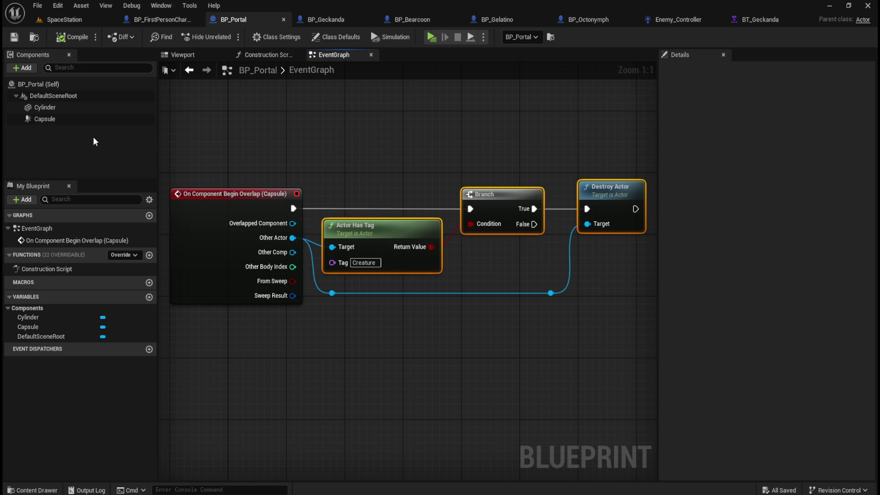
# Filter the Cylinder component's Details by 'tag' to look for tag settings
pyautogui.click(78, 108)
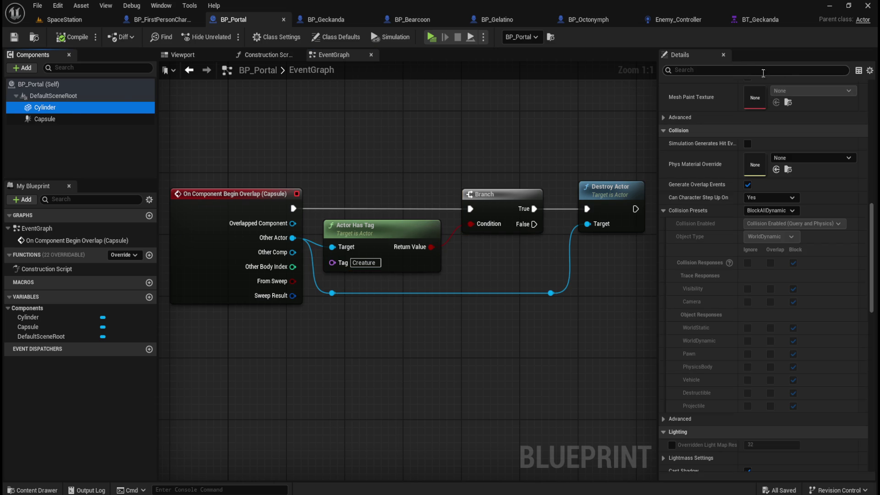
pyautogui.click(91, 85)
pyautogui.click(81, 107)
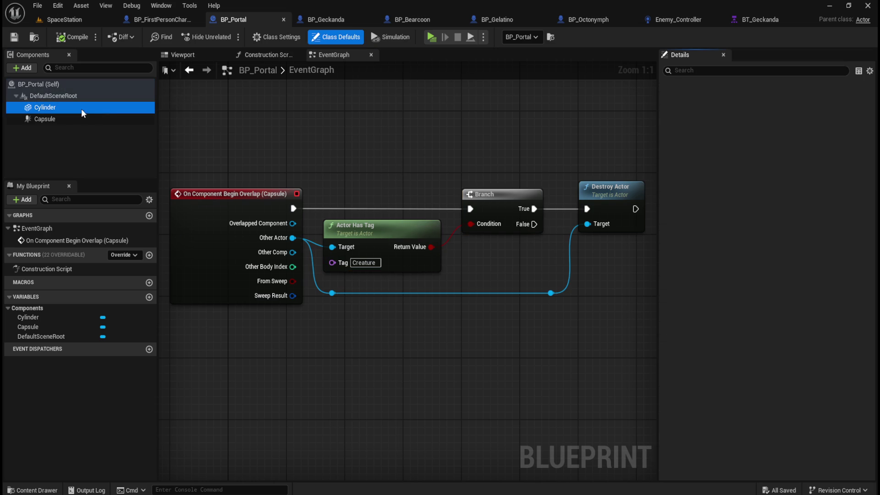
pyautogui.click(744, 70)
pyautogui.write('tag')
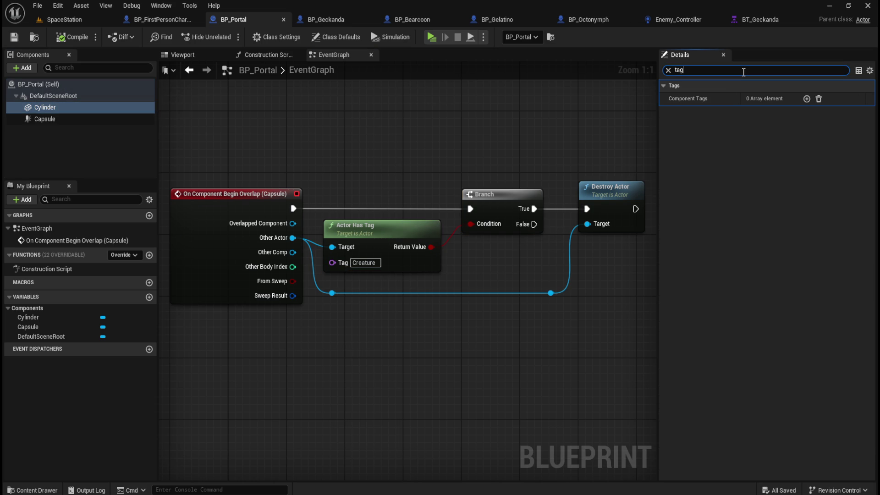
pyautogui.click(669, 70)
# Filter the Class Defaults, then the Cylinder again, by 'tag'
pyautogui.click(85, 95)
pyautogui.click(336, 37)
pyautogui.click(724, 70)
pyautogui.write('tag')
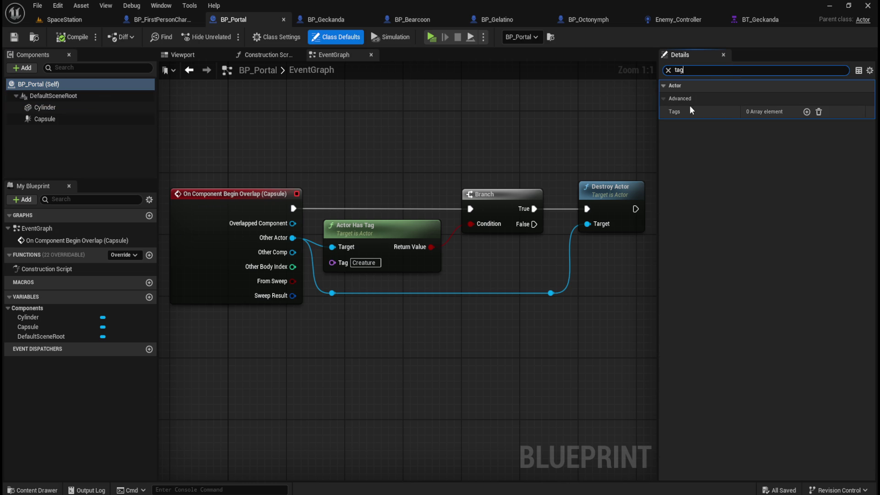
pyautogui.click(667, 70)
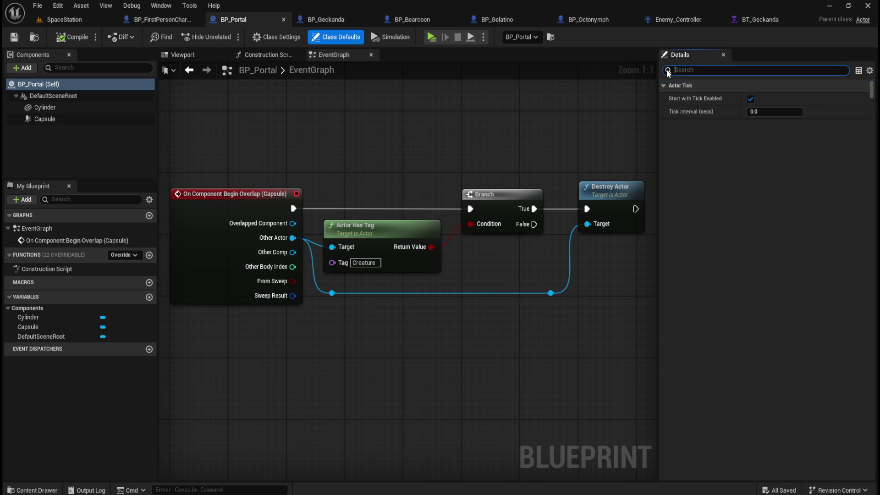
pyautogui.click(45, 108)
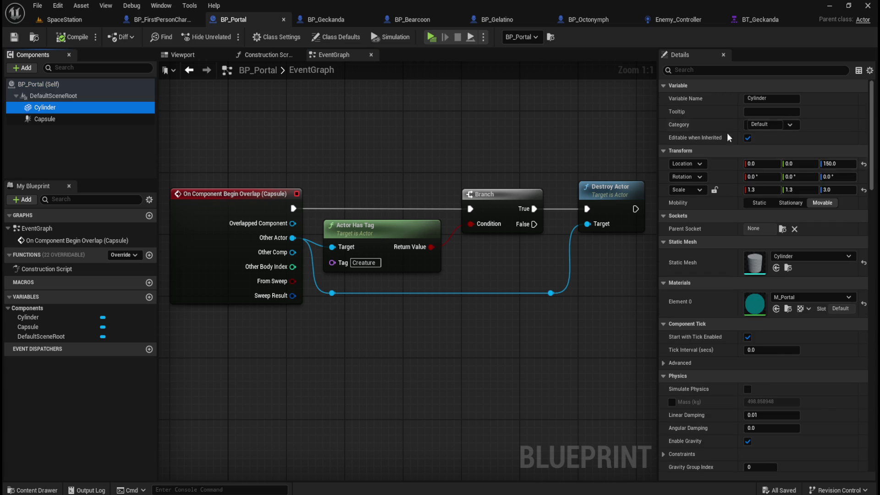
pyautogui.click(749, 71)
pyautogui.write('tag')
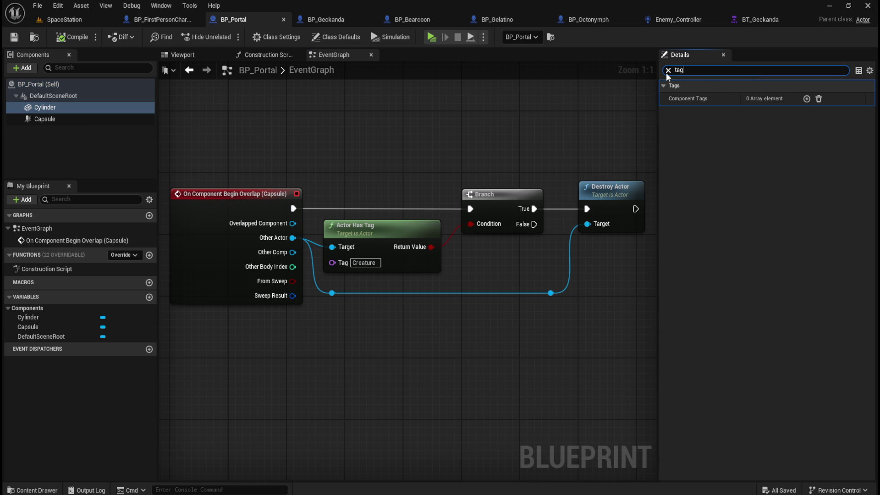
pyautogui.click(668, 70)
# Show the Viewport, filter the Capsule's Details by 'tag', and frame the capsule and cylinder
pyautogui.click(69, 118)
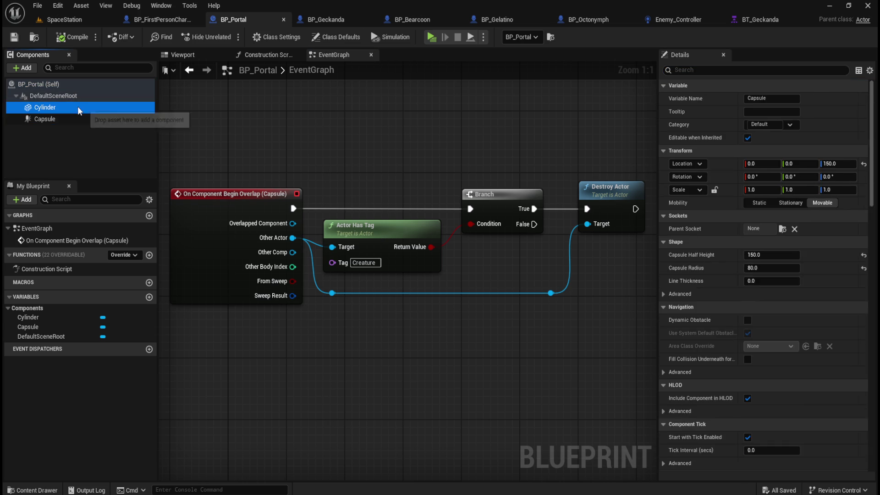
pyautogui.click(48, 138)
pyautogui.click(98, 107)
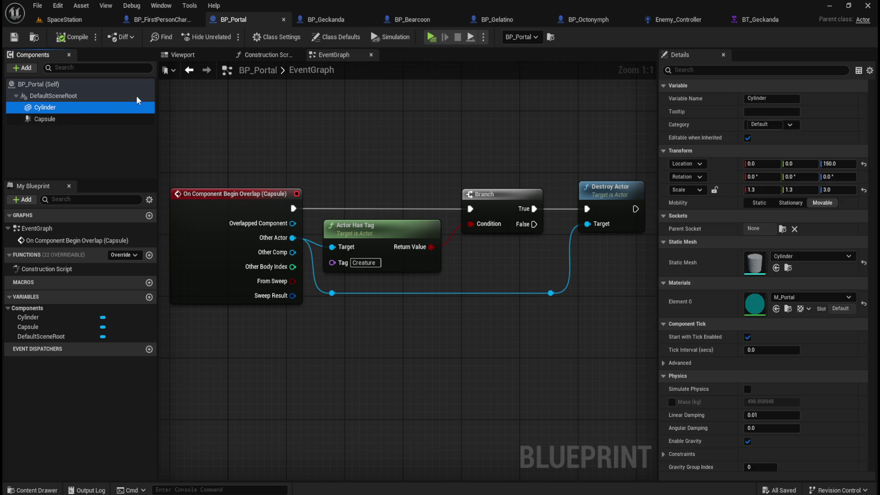
pyautogui.click(186, 56)
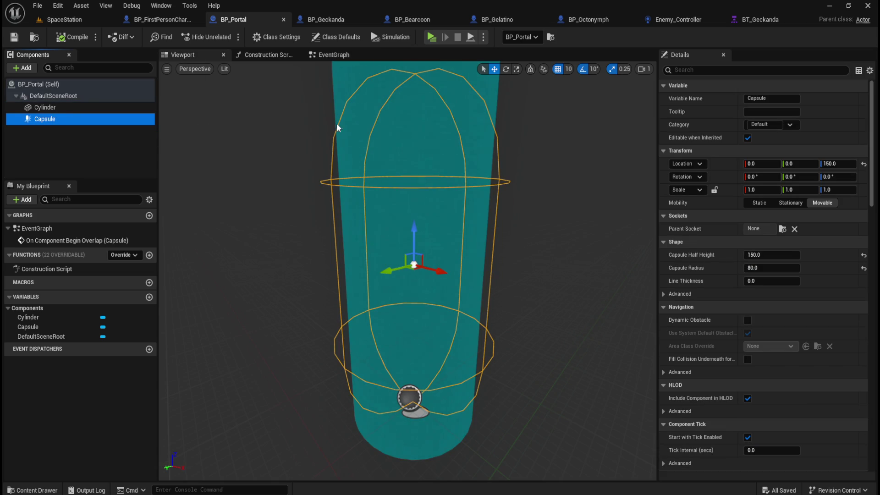
pyautogui.click(713, 70)
pyautogui.write('tag')
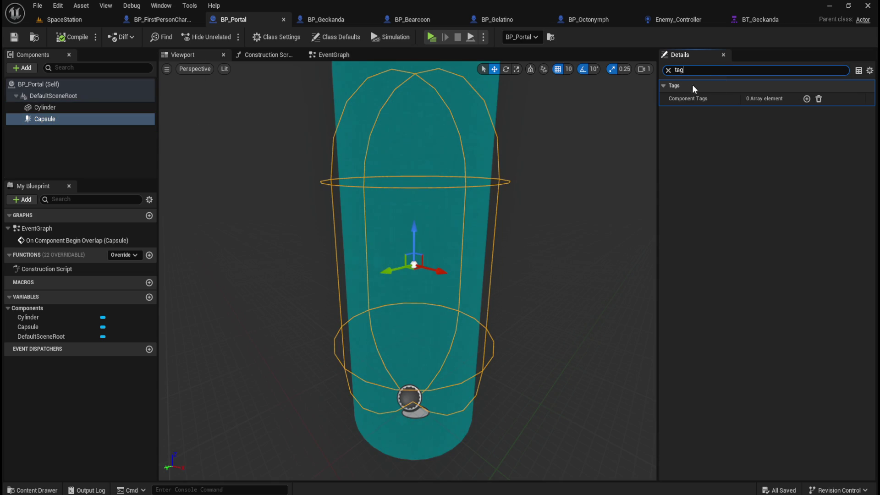
pyautogui.press('Escape')
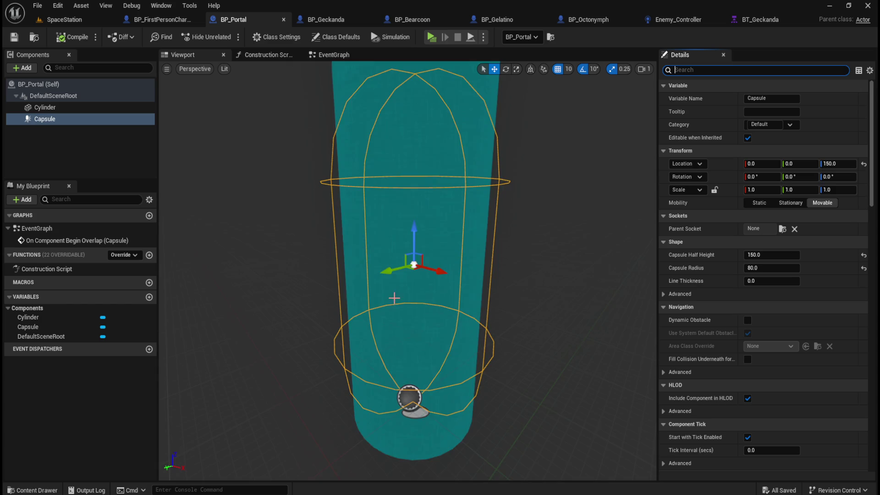
pyautogui.press('f')
pyautogui.scroll(3, 475, 309)
# Add a Box Collision component named Box under the BP_Portal (Self) root via a 'coll' search
pyautogui.click(65, 121)
pyautogui.click(77, 110)
pyautogui.click(14, 39)
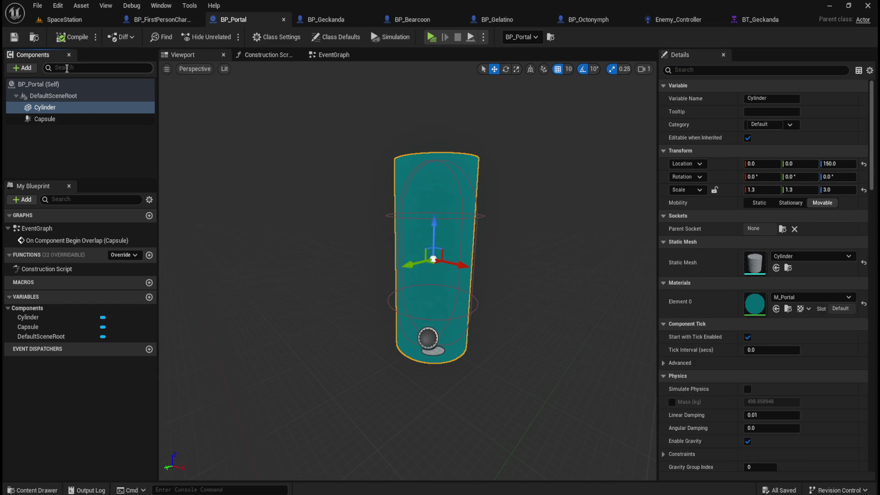
pyautogui.click(39, 84)
pyautogui.click(22, 68)
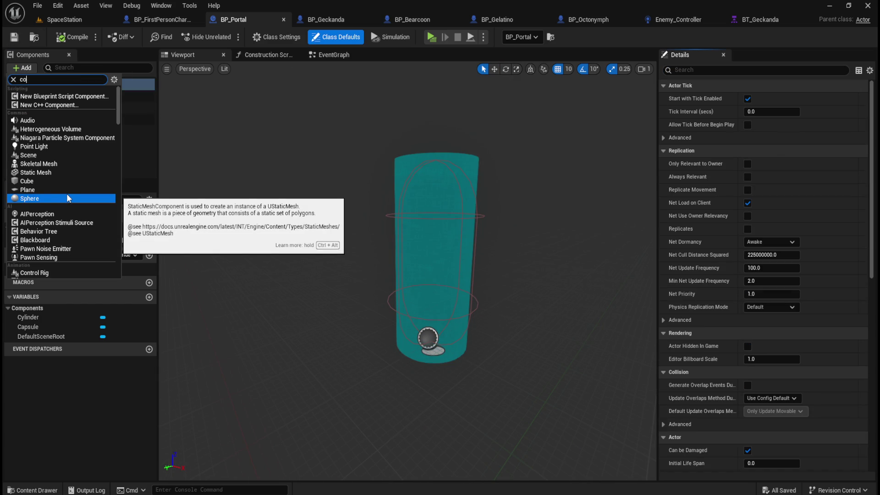
pyautogui.write('ll')
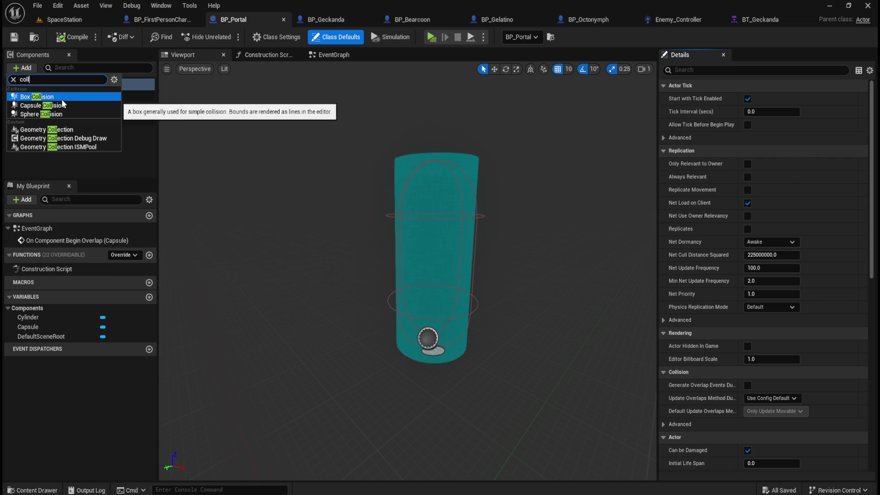
pyautogui.click(70, 100)
pyautogui.moveTo(568, 295)
pyautogui.mouseDown()
pyautogui.moveTo(568, 276)
pyautogui.moveTo(564, 300)
pyautogui.mouseUp()
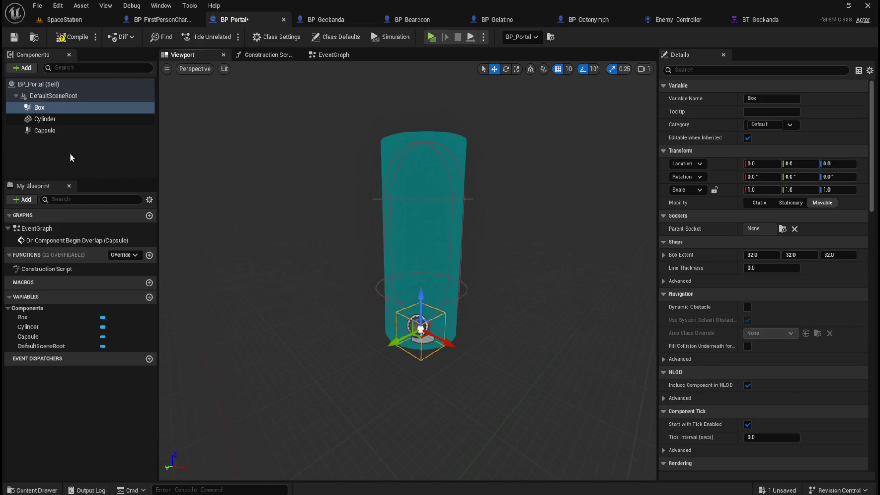
# Copy the Cylinder's location values, then begin editing the Box's Z location
pyautogui.click(45, 120)
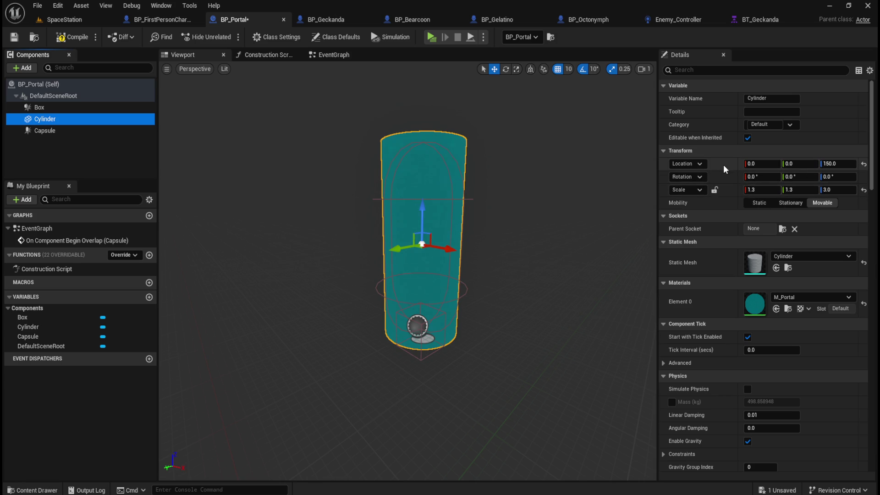
pyautogui.rightClick(733, 176)
pyautogui.click(80, 130)
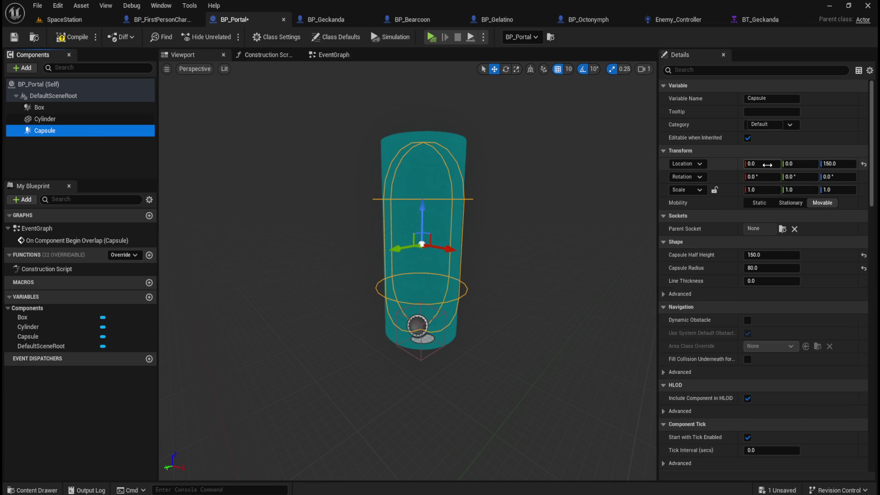
pyautogui.click(92, 119)
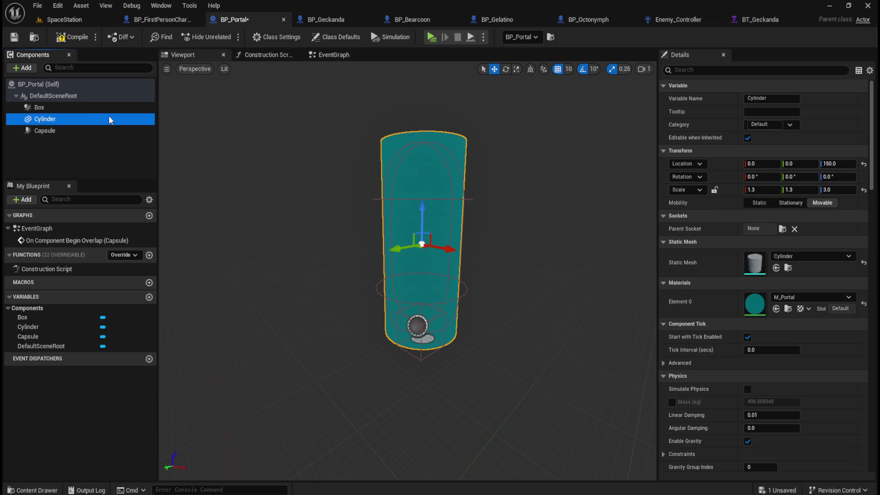
pyautogui.click(92, 107)
pyautogui.click(831, 165)
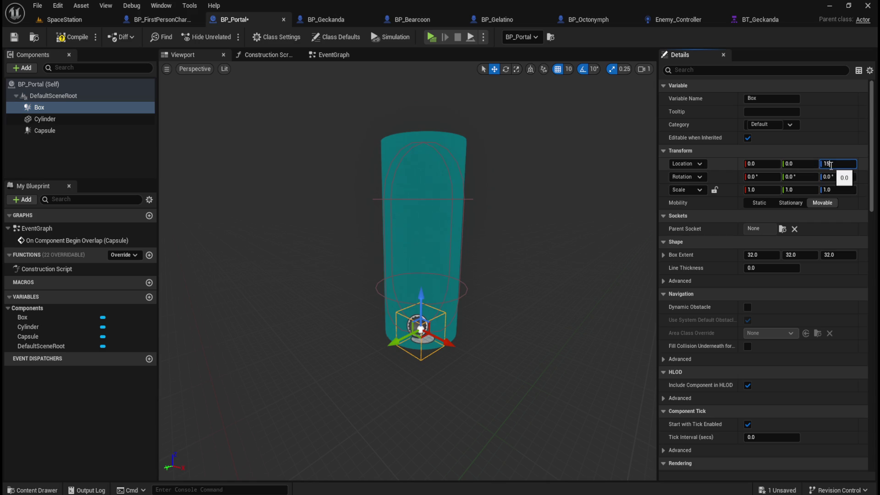
# Set the Box's Z location to 150 and paste the Cylinder's scale onto it
pyautogui.write('50')
pyautogui.press('Return')
pyautogui.click(42, 118)
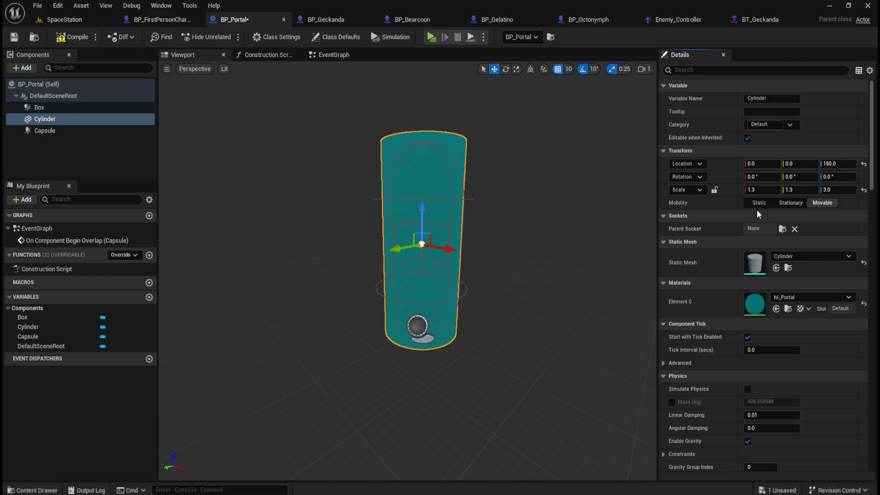
pyautogui.click(74, 109)
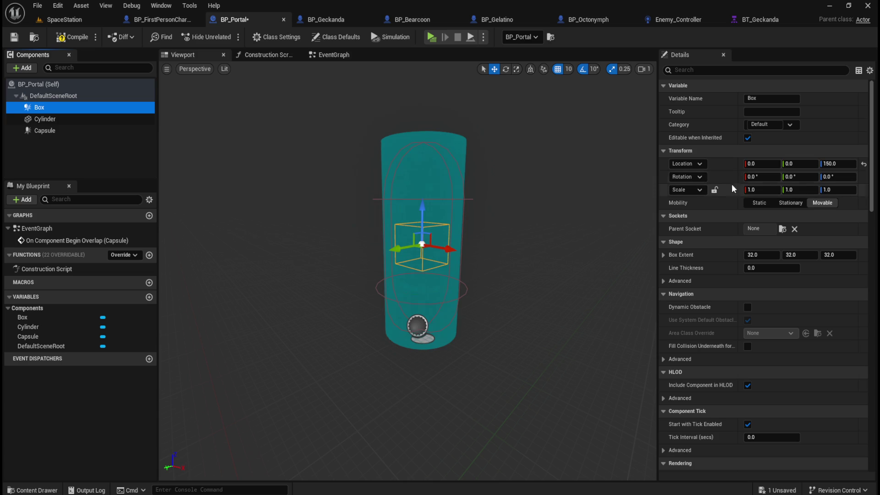
pyautogui.rightClick(726, 196)
pyautogui.click(741, 222)
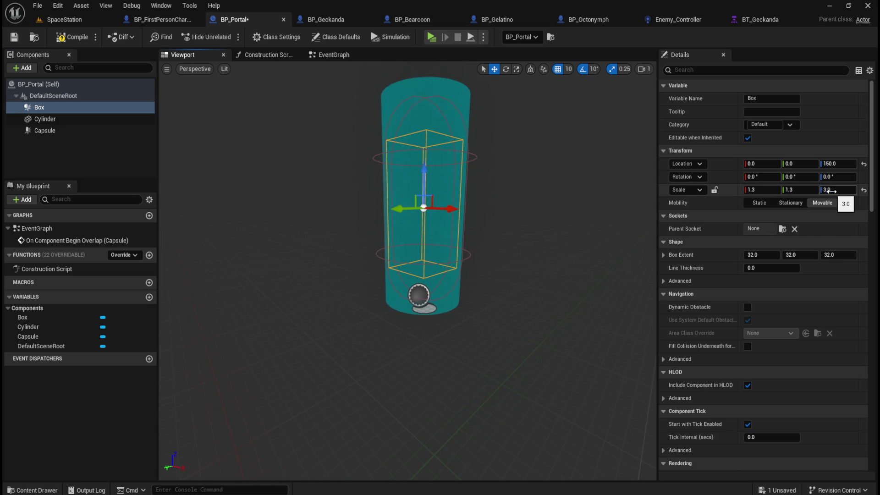
# Adjust the Box's Z scale, trying 4.0 and 5.0 before settling on 4.5
pyautogui.write('4')
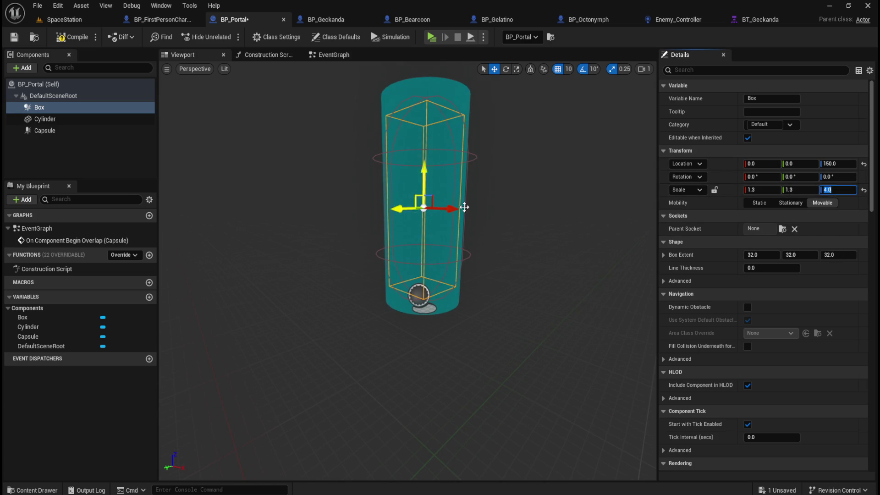
pyautogui.press('Return')
pyautogui.write('5')
pyautogui.press('Return')
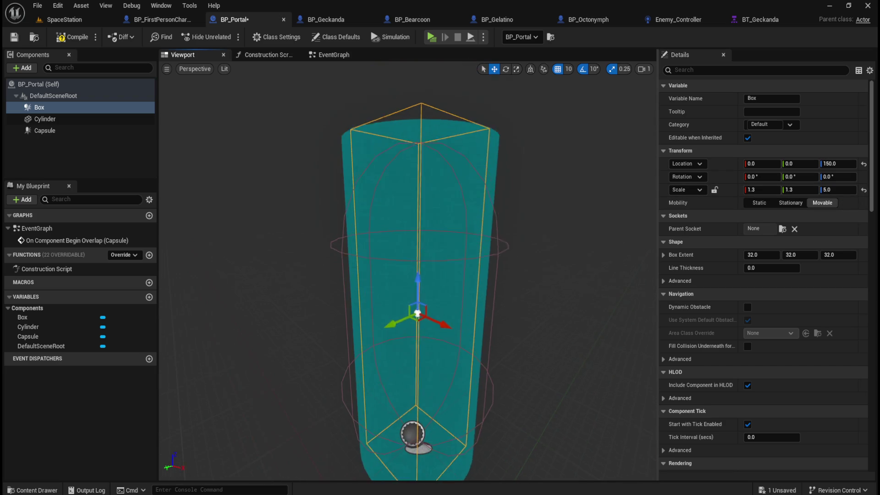
pyautogui.scroll(4, 546, 273)
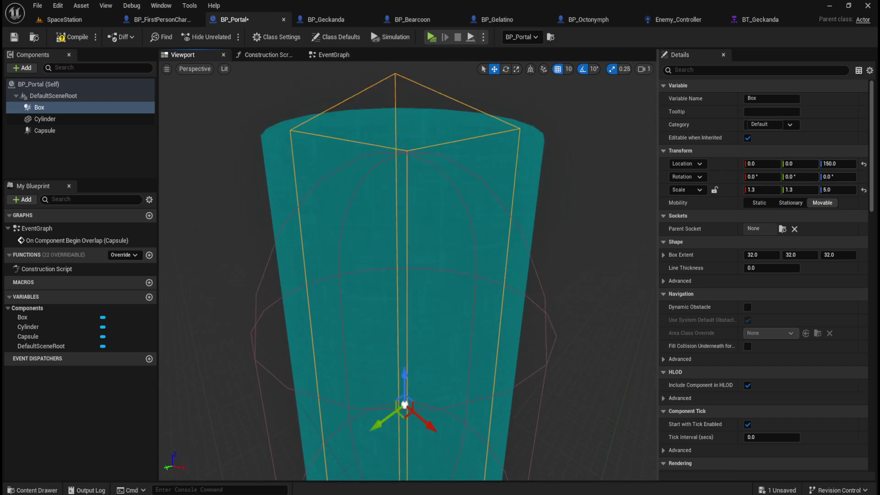
pyautogui.scroll(-3, 404, 275)
pyautogui.press('Return')
pyautogui.scroll(-3, 481, 295)
pyautogui.moveTo(482, 295); pyautogui.dragTo(481, 248)
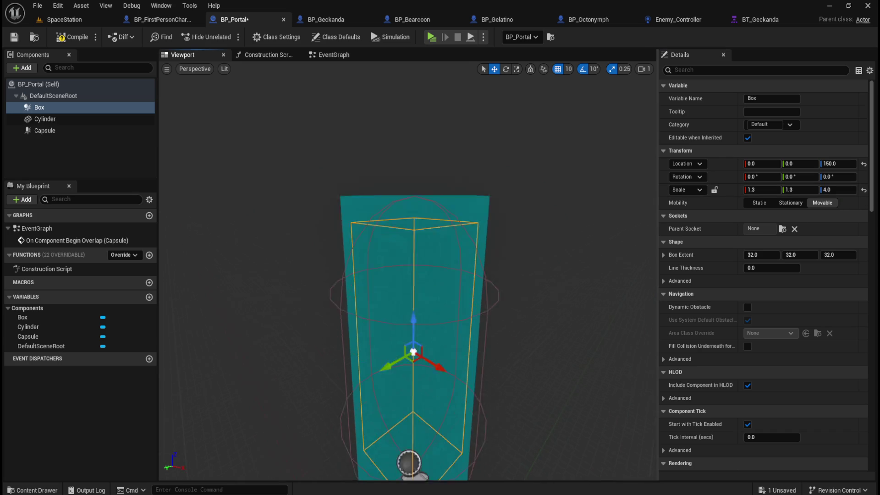
pyautogui.click(836, 189)
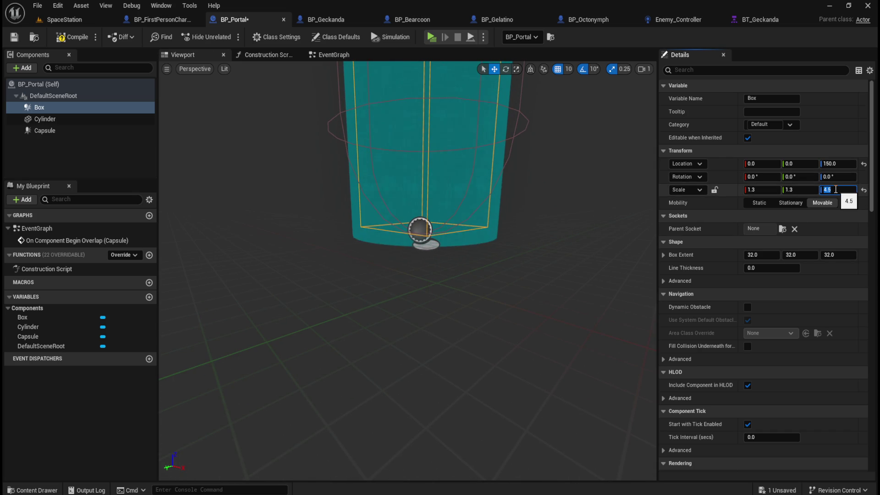
pyautogui.moveTo(581, 202)
pyautogui.mouseDown()
pyautogui.moveTo(581, 190)
pyautogui.moveTo(581, 208)
pyautogui.mouseUp()
pyautogui.moveTo(507, 204); pyautogui.dragTo(507, 210)
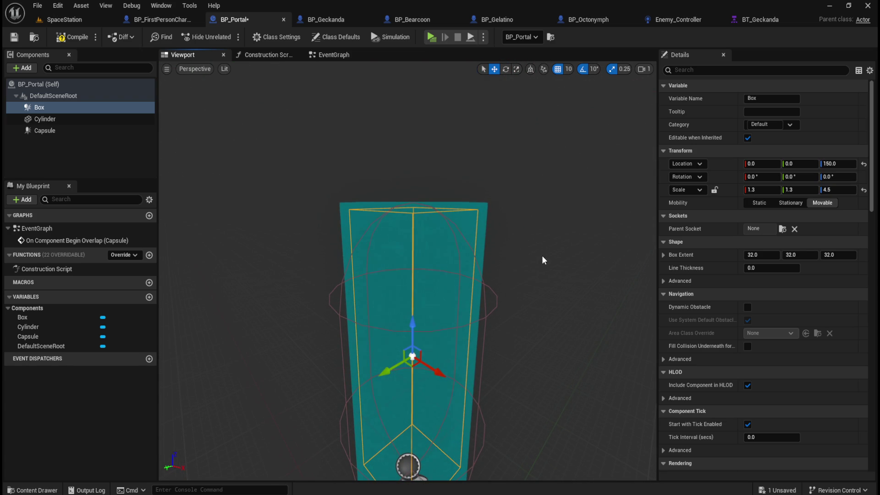
pyautogui.scroll(-5, 545, 289)
pyautogui.scroll(-3, 544, 289)
# Set the Box's X and Y scale to 2.0 and view the SpaceStation level
pyautogui.click(761, 190)
pyautogui.write('2')
pyautogui.click(804, 192)
pyautogui.write('2')
pyautogui.press('Return')
pyautogui.click(106, 20)
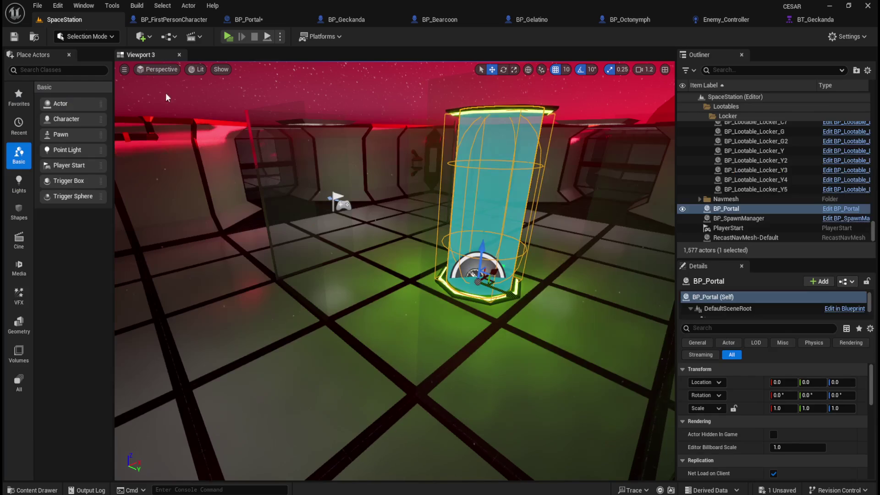
# Orbit and zoom the SpaceStation view to look down at the portal
pyautogui.scroll(-5, 417, 251)
pyautogui.scroll(-3, 471, 258)
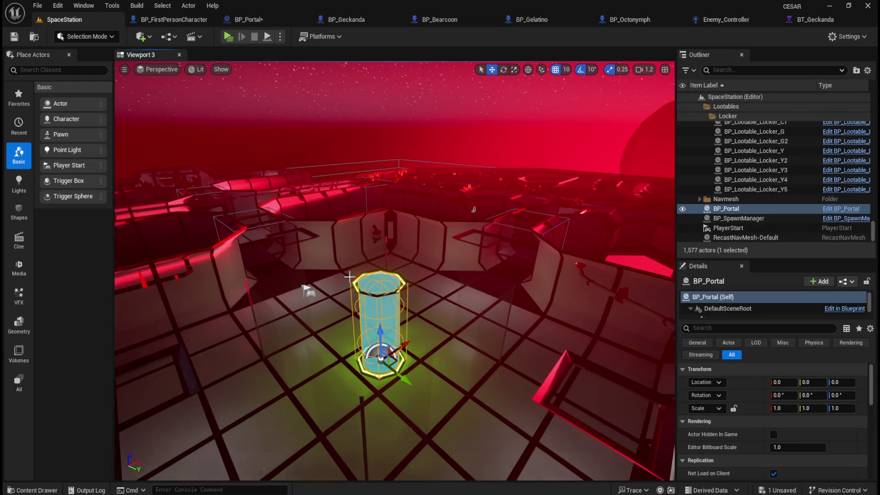
pyautogui.moveTo(471, 258)
pyautogui.mouseDown()
pyautogui.moveTo(487, 122)
pyautogui.moveTo(444, 254)
pyautogui.mouseUp()
pyautogui.scroll(4, 445, 275)
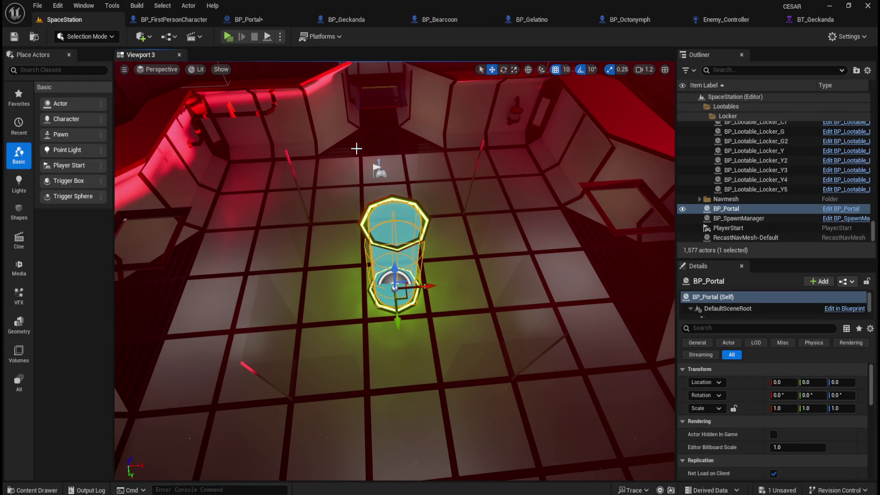
pyautogui.moveTo(456, 242); pyautogui.dragTo(438, 221)
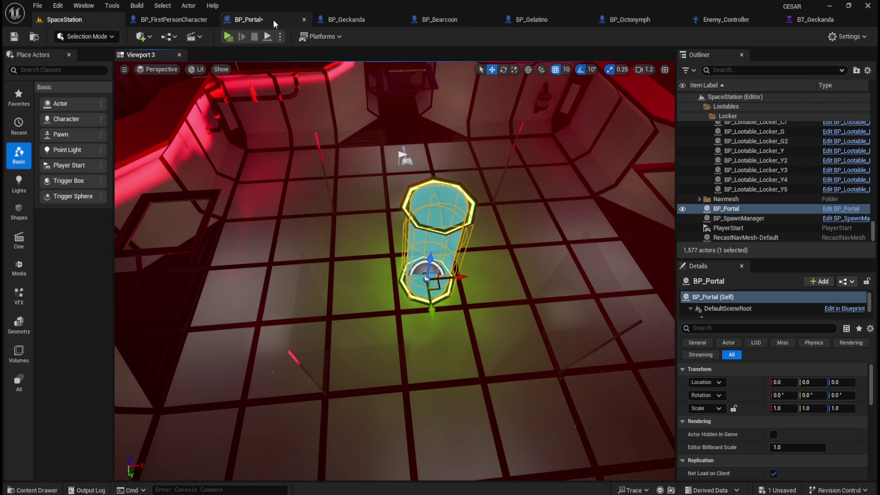
# Try Box X/Y scales of 5.0 and then 10.0, checking each in the level
pyautogui.click(274, 22)
pyautogui.press('Tab')
pyautogui.write('5')
pyautogui.press('Return')
pyautogui.click(83, 19)
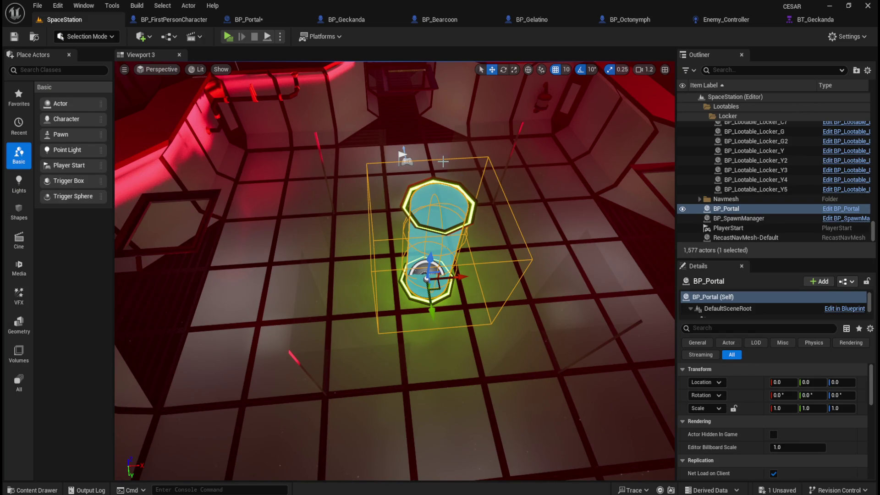
pyautogui.click(263, 19)
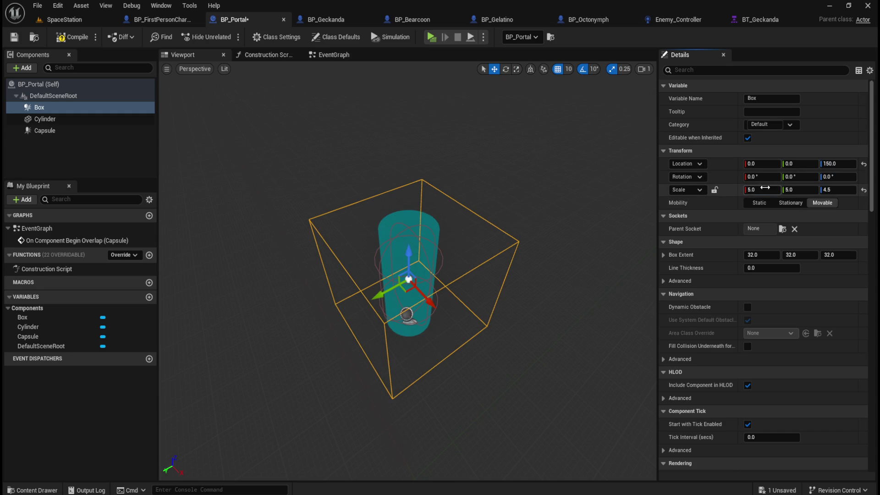
pyautogui.write('10')
pyautogui.press('Tab')
pyautogui.write('10')
pyautogui.press('Return')
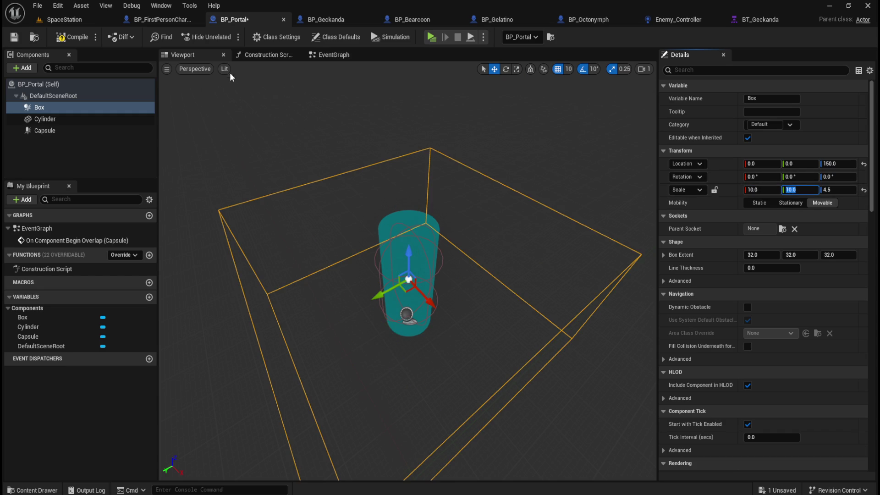
pyautogui.click(64, 20)
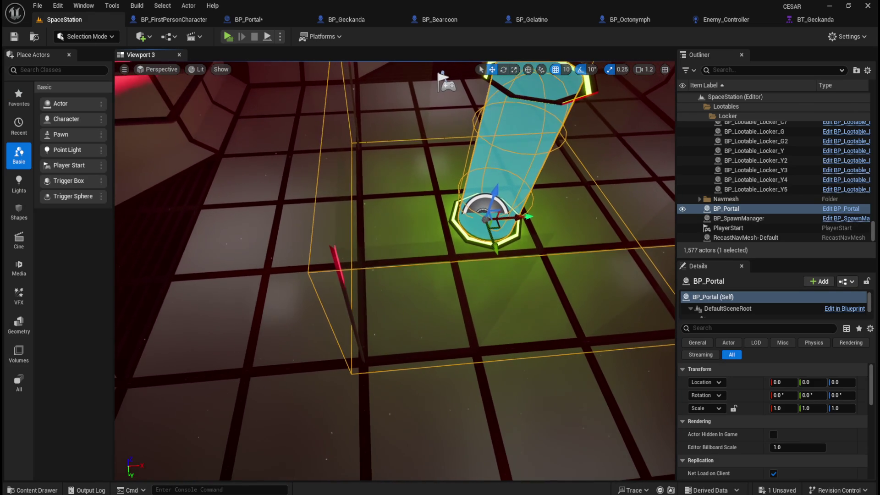
# Reduce the Box's X and Y scale to 9.5 and check it in the level
pyautogui.click(248, 19)
pyautogui.click(752, 191)
pyautogui.write('.5')
pyautogui.press('Tab')
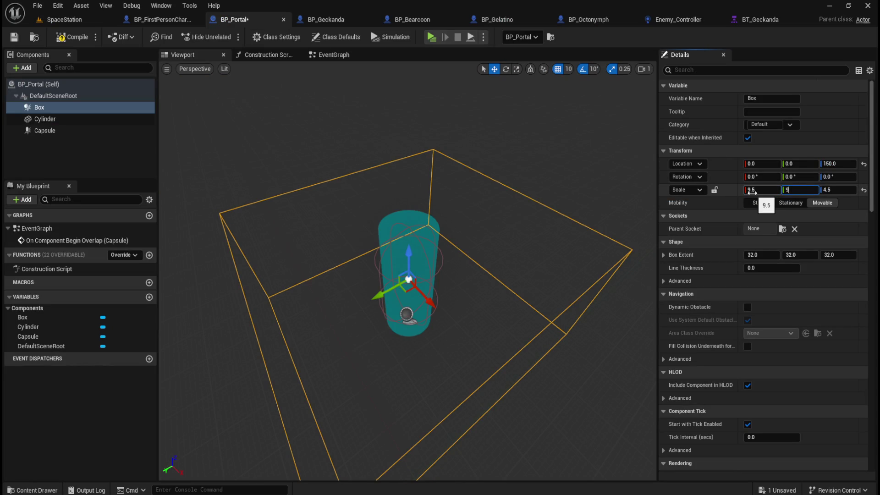
pyautogui.write('.5')
pyautogui.press('Return')
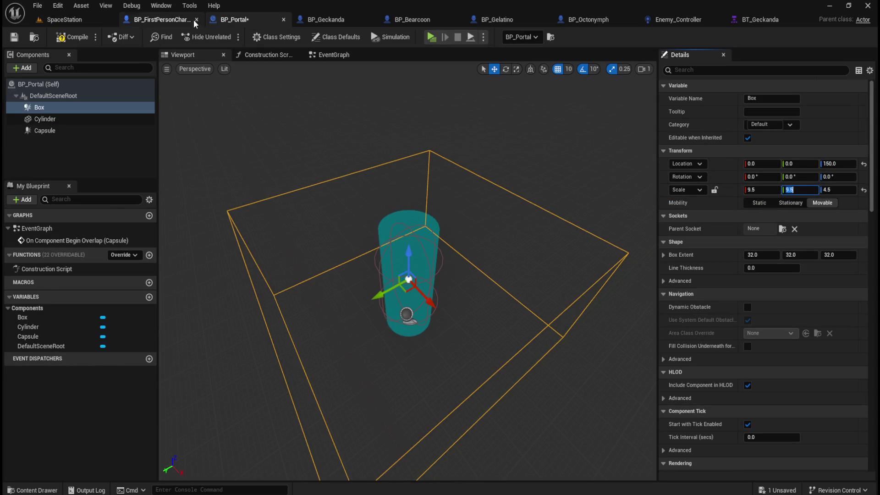
pyautogui.click(209, 21)
pyautogui.click(65, 19)
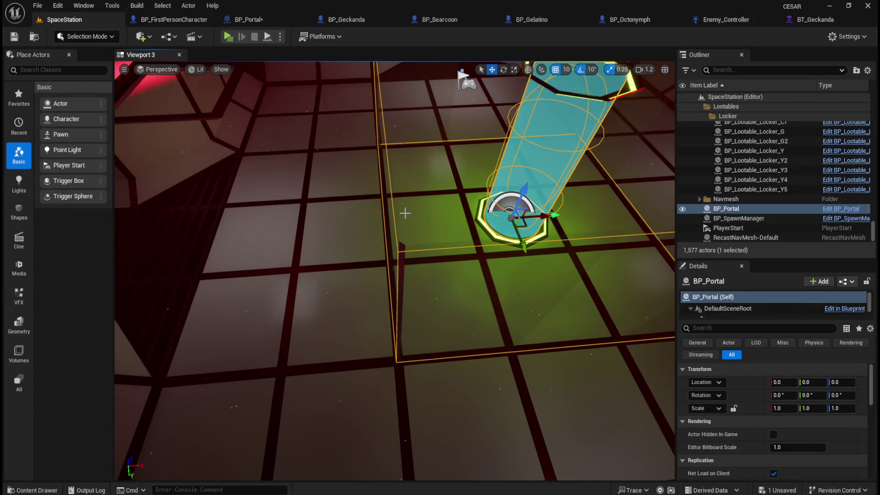
# Settle on a Box X/Y scale of 9.0 and frame the portal to inspect the volume
pyautogui.click(263, 20)
pyautogui.click(755, 187)
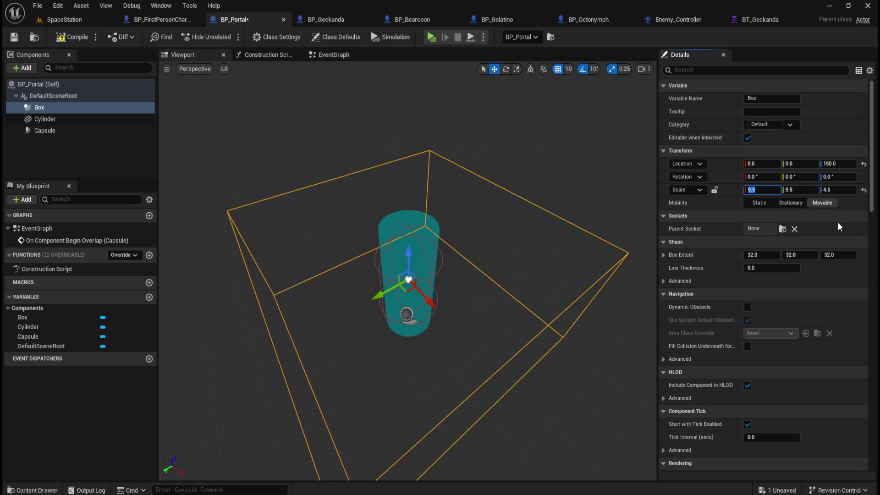
pyautogui.write('9')
pyautogui.press('Tab')
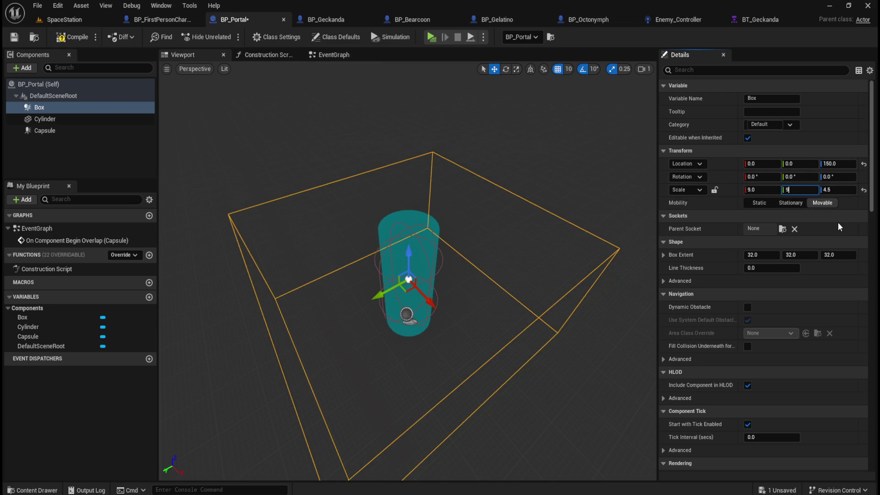
pyautogui.write('9')
pyautogui.press('Return')
pyautogui.click(68, 20)
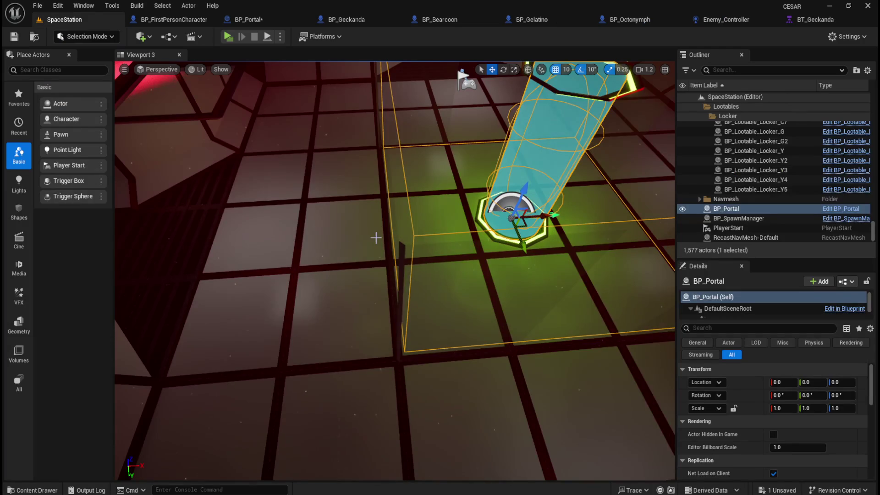
pyautogui.press('f')
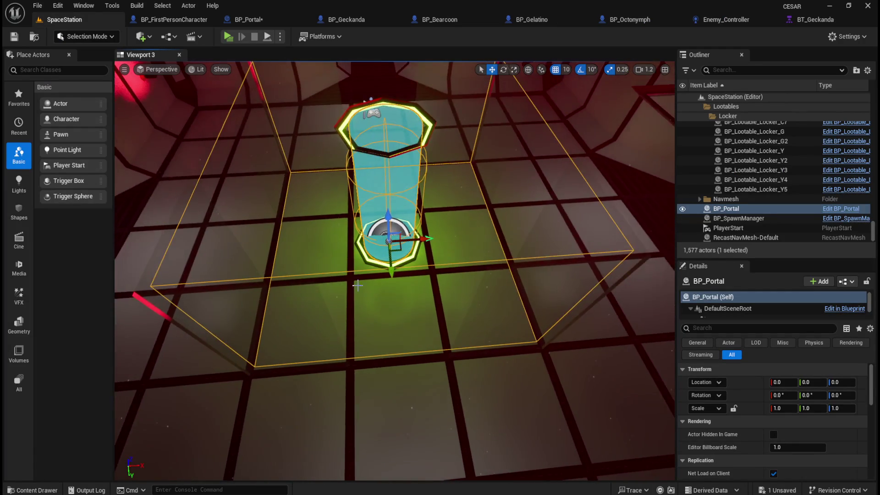
pyautogui.moveTo(403, 320); pyautogui.dragTo(358, 230)
pyautogui.moveTo(415, 367)
pyautogui.mouseDown()
pyautogui.moveTo(426, 362)
pyautogui.moveTo(401, 353)
pyautogui.moveTo(417, 368)
pyautogui.mouseUp()
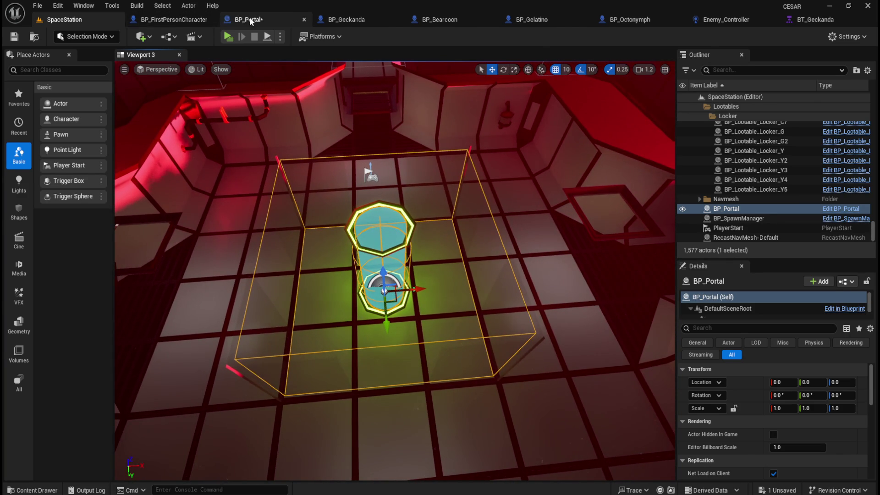
# Save BP_Portal and reselect its Box component
pyautogui.click(250, 19)
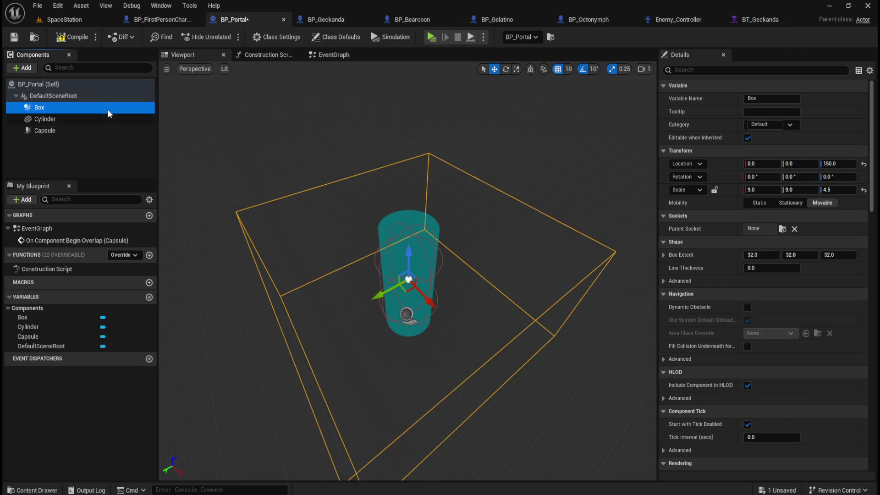
pyautogui.click(12, 43)
pyautogui.click(81, 119)
pyautogui.click(80, 107)
pyautogui.scroll(-3, 719, 392)
pyautogui.scroll(-10, 721, 393)
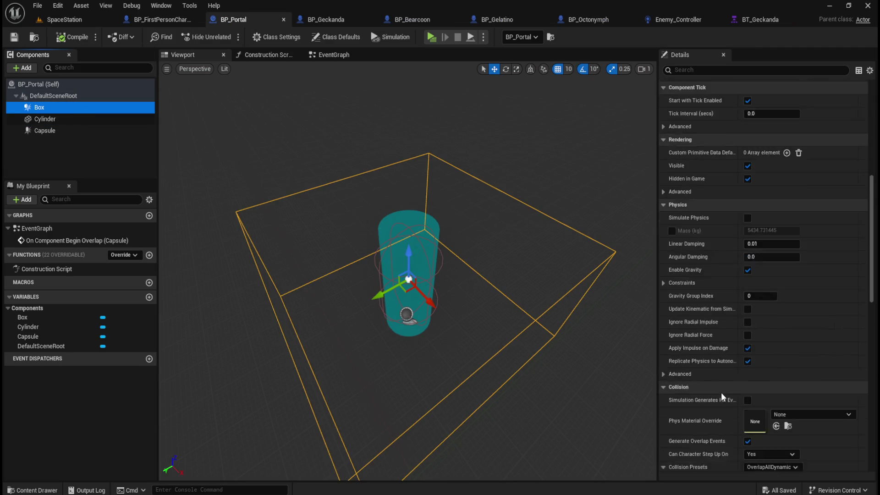
# Compare the Capsule's collision settings with the Box component's
pyautogui.click(92, 132)
pyautogui.scroll(-6, 752, 368)
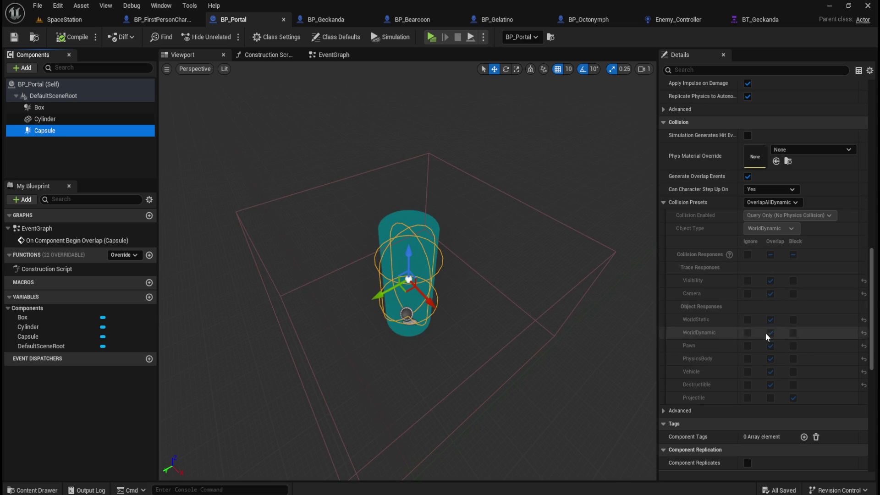
pyautogui.click(57, 109)
pyautogui.scroll(-3, 734, 321)
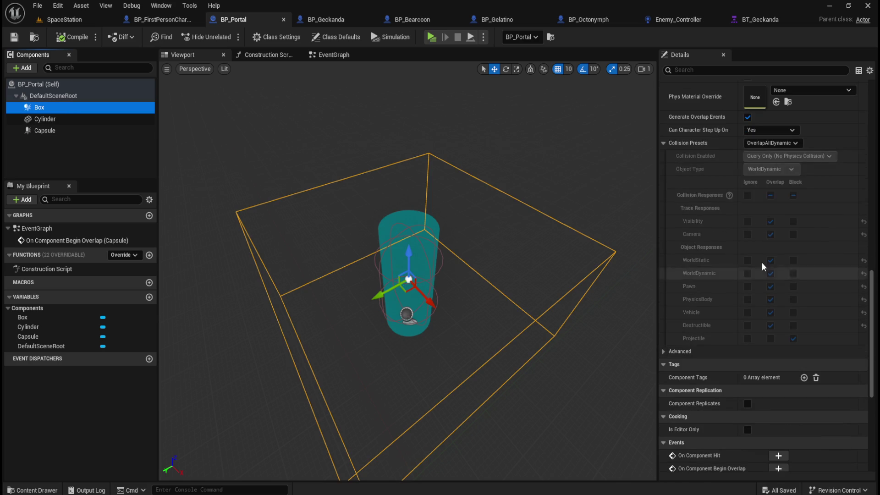
pyautogui.click(50, 119)
pyautogui.click(58, 108)
pyautogui.click(12, 38)
# Add the component tag Portal to the Box, then go to BP_Geckanda
pyautogui.click(60, 109)
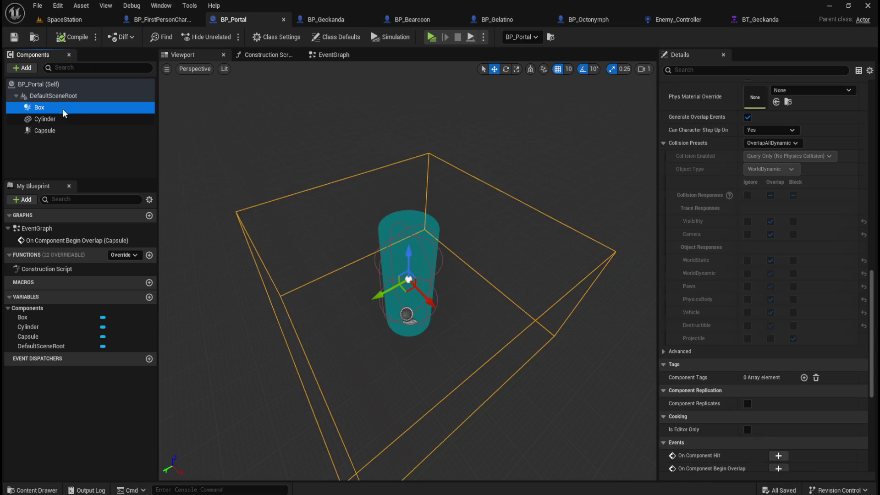
pyautogui.scroll(1, 777, 182)
pyautogui.click(746, 71)
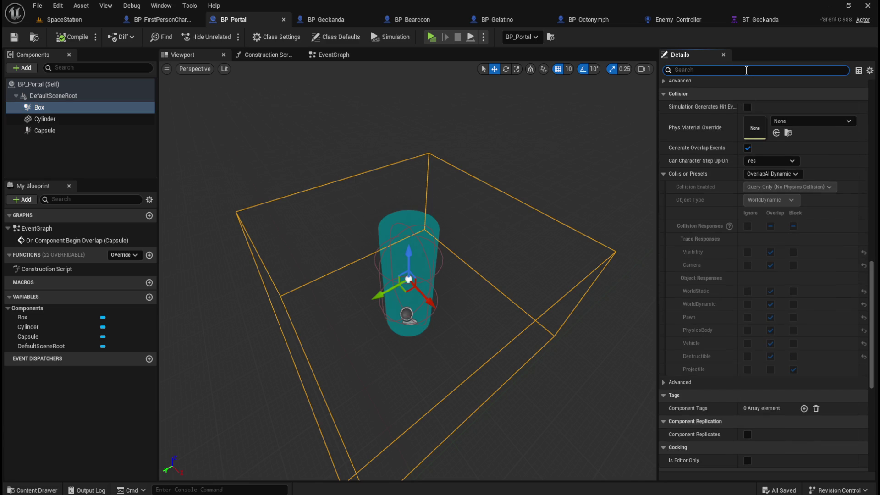
pyautogui.write('tag')
pyautogui.click(807, 100)
pyautogui.write('Portal')
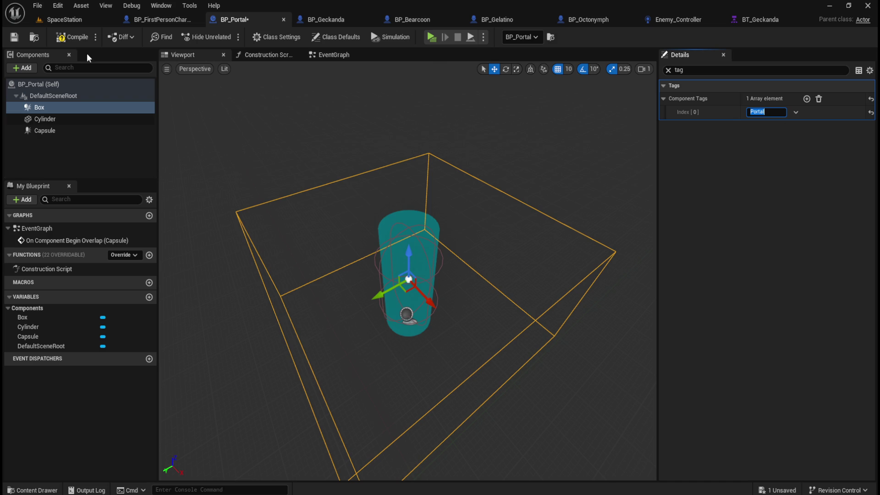
pyautogui.click(325, 21)
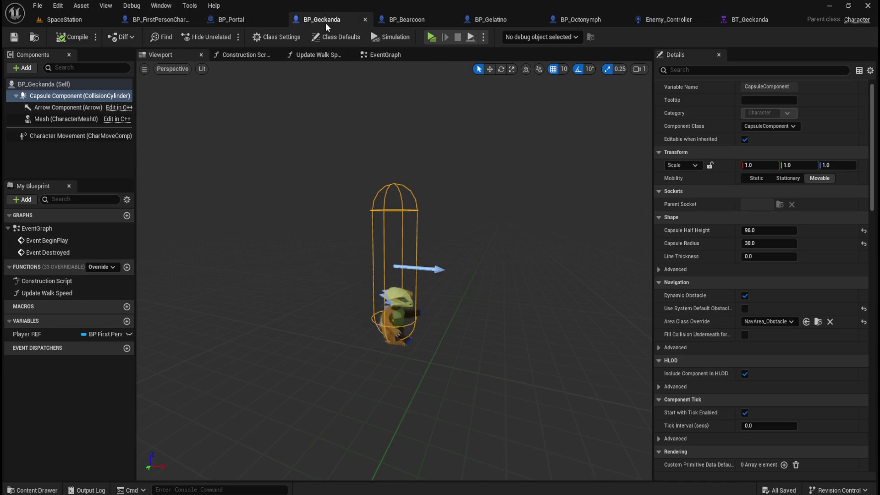
# Move the Event Destroyed node further down in BP_Geckanda's EventGraph
pyautogui.click(387, 55)
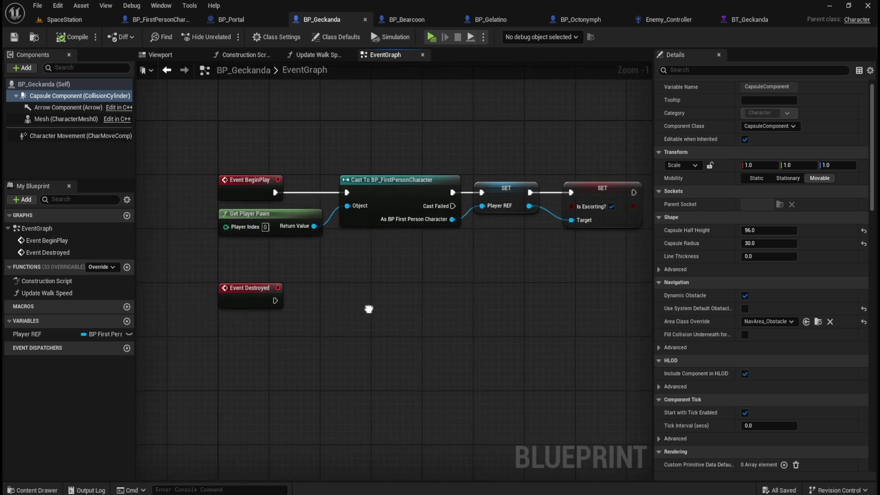
pyautogui.scroll(-1, 327, 291)
pyautogui.click(256, 281)
pyautogui.scroll(-5, 301, 321)
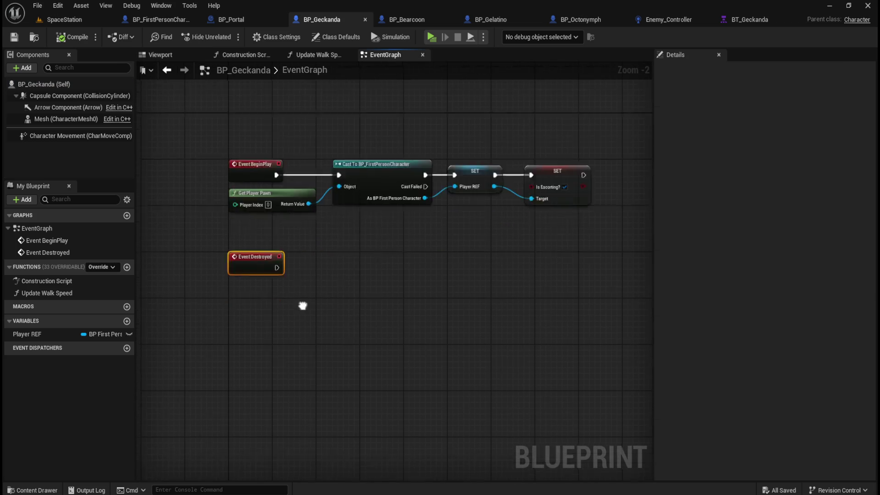
pyautogui.moveTo(253, 160); pyautogui.dragTo(251, 301)
pyautogui.press('Home')
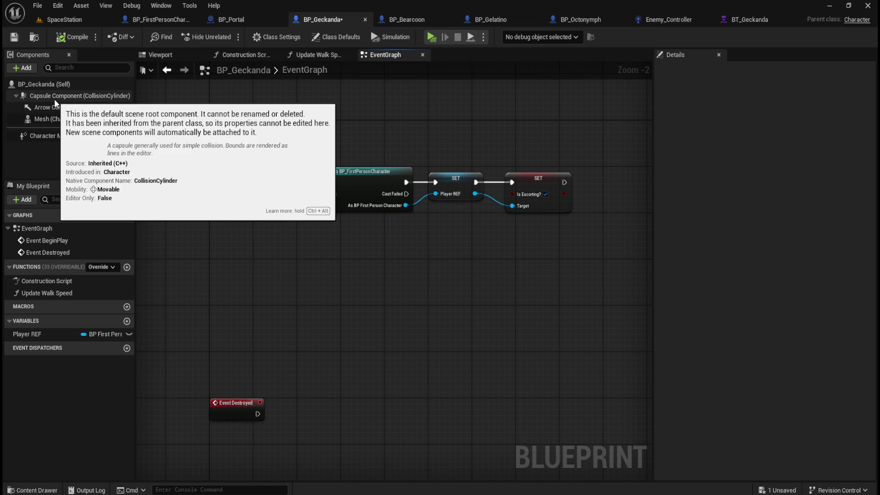
# Search graph actions for 'move tow', cancel without adding, then switch to BT_Geckanda
pyautogui.rightClick(301, 306)
pyautogui.write('move towr')
pyautogui.press('BackSpace')
pyautogui.press('BackSpace')
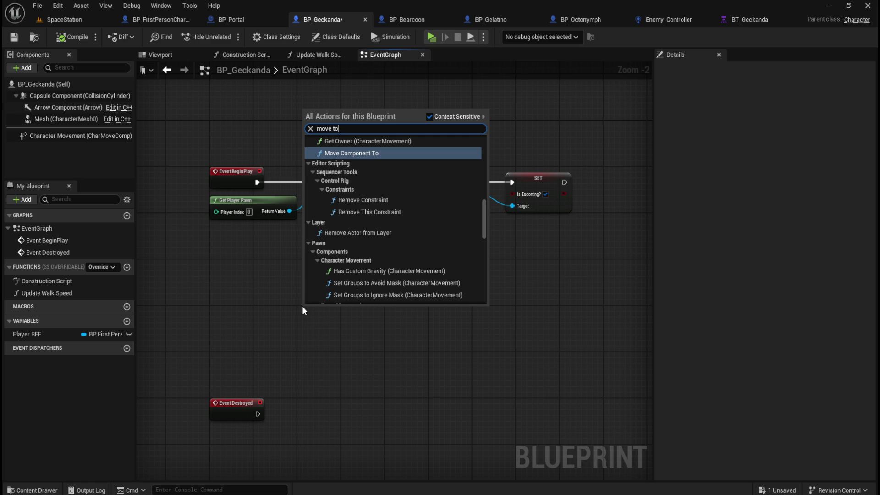
pyautogui.write('w')
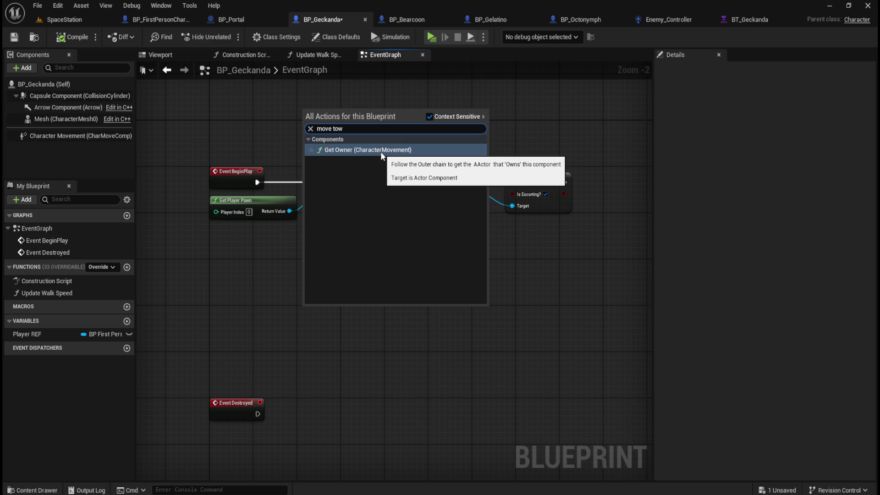
pyautogui.click(258, 270)
pyautogui.moveTo(258, 270); pyautogui.dragTo(337, 320)
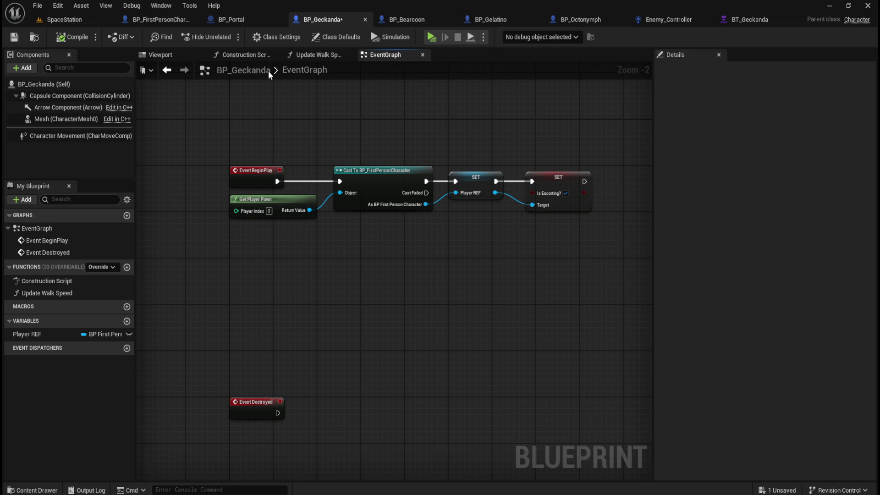
pyautogui.click(747, 19)
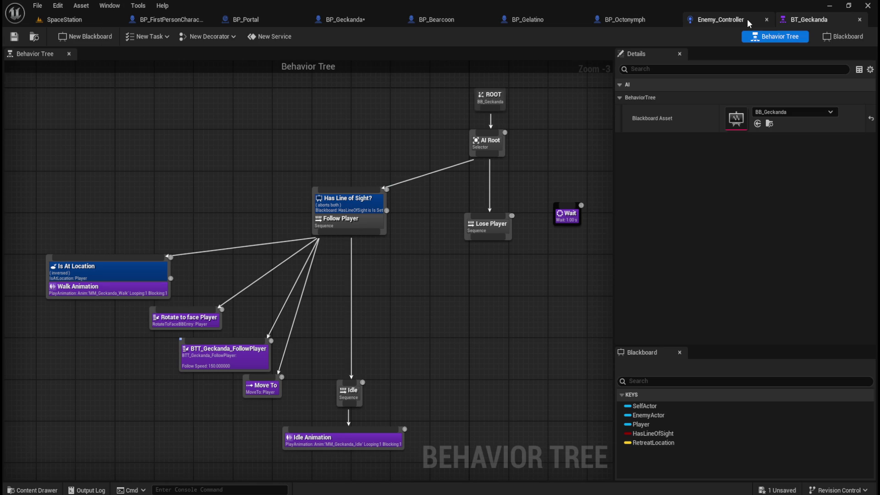
# Dock BT_Geckanda beside BP_Geckanda and inspect the Has Line of Sight? decorator's key query
pyautogui.moveTo(807, 18); pyautogui.dragTo(409, 13)
pyautogui.moveTo(408, 286)
pyautogui.mouseDown()
pyautogui.moveTo(363, 281)
pyautogui.moveTo(362, 289)
pyautogui.moveTo(421, 309)
pyautogui.moveTo(462, 272)
pyautogui.mouseUp()
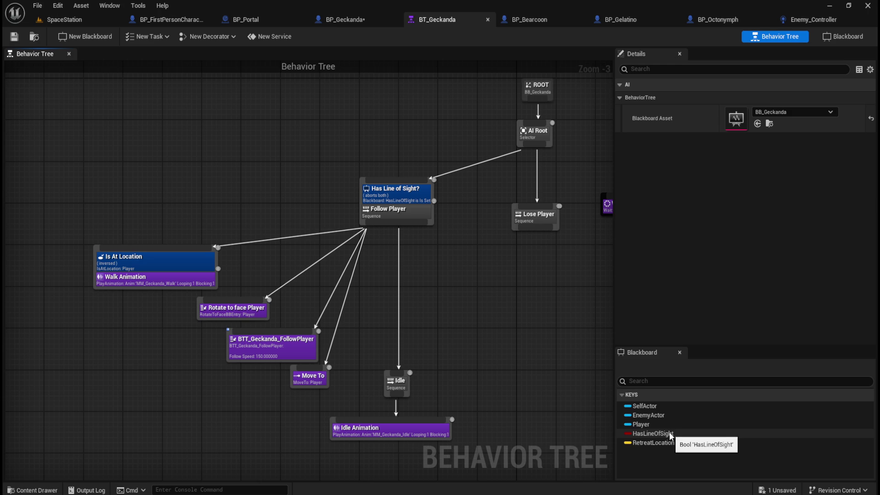
pyautogui.click(669, 432)
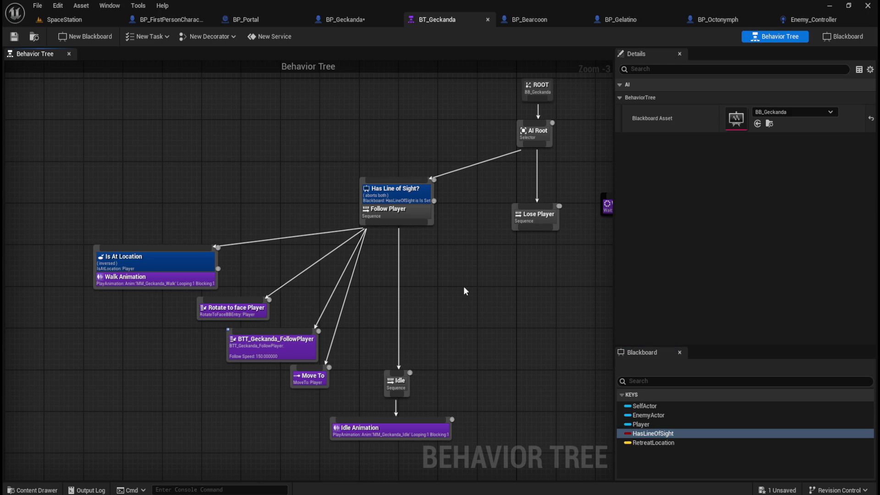
pyautogui.click(414, 198)
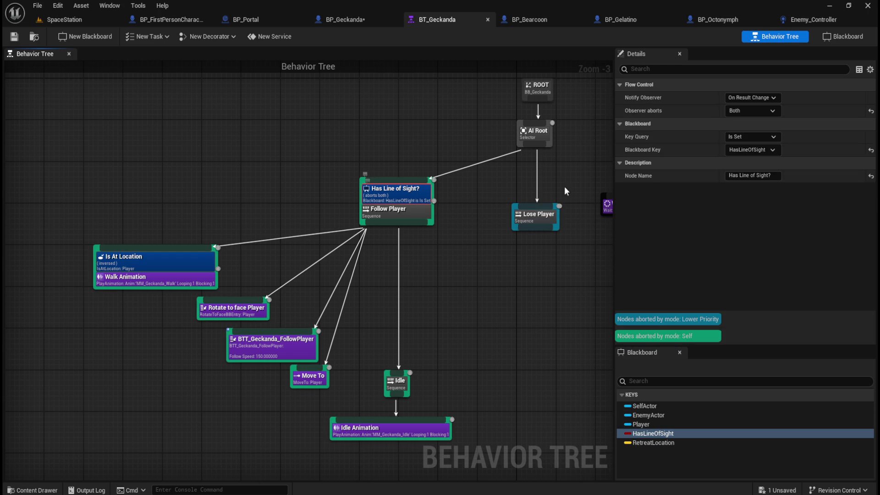
pyautogui.click(766, 139)
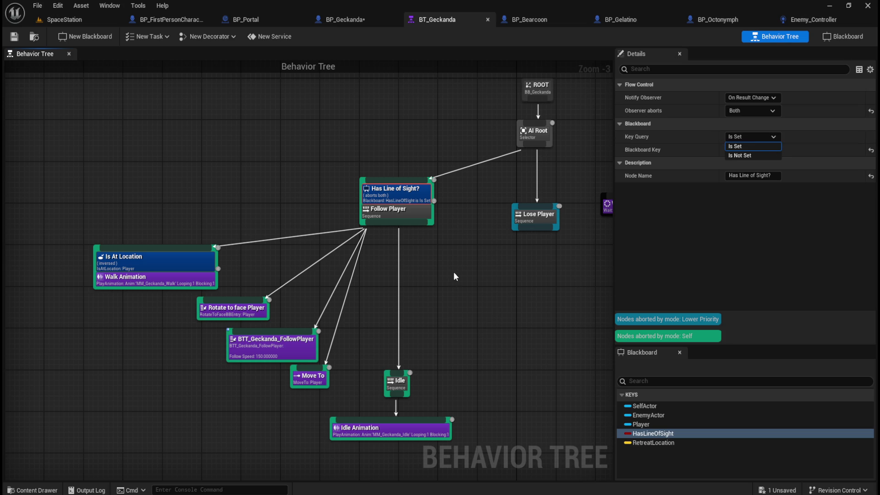
pyautogui.click(442, 265)
pyautogui.click(442, 265)
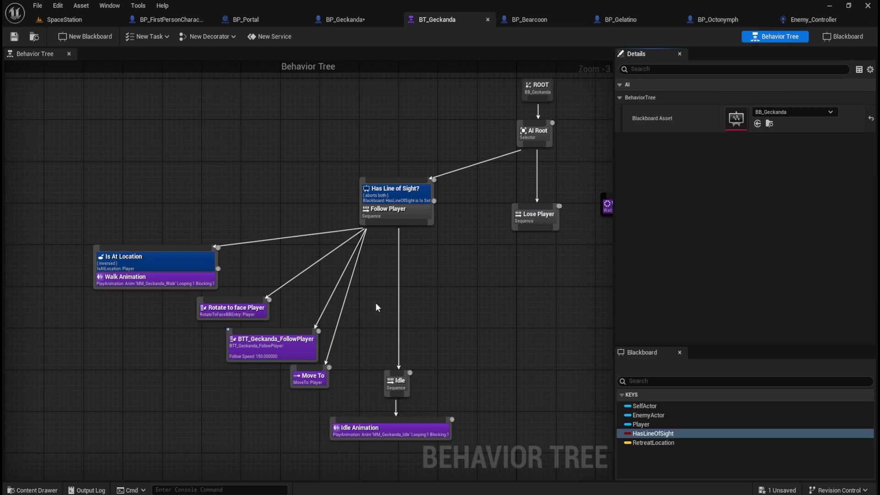
# Check the Move To task (Player key, 55.0 radius), then open the Content Drawer
pyautogui.click(312, 380)
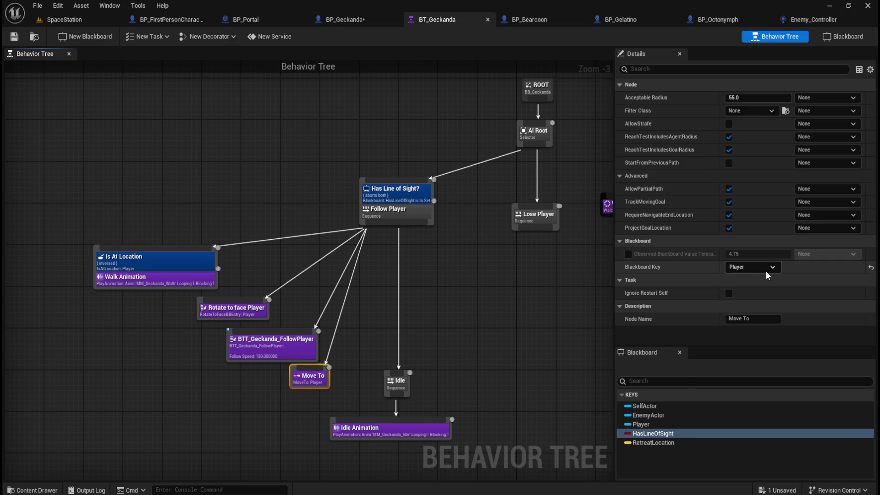
pyautogui.click(468, 304)
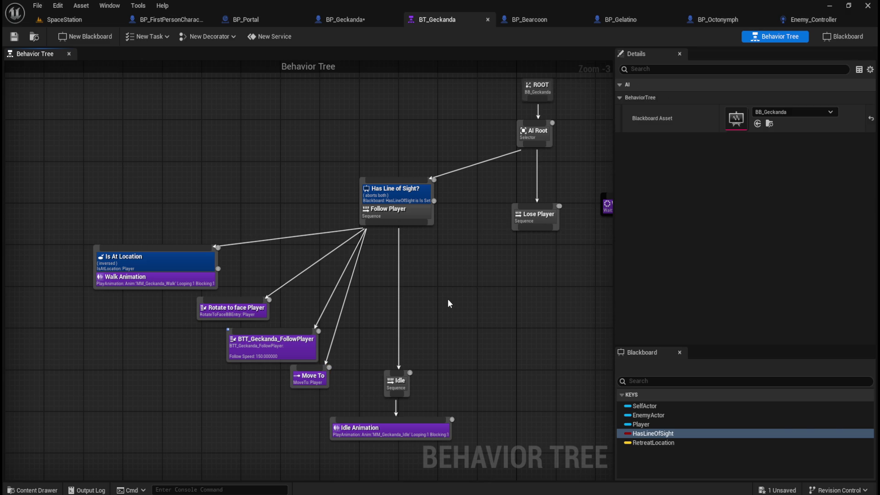
pyautogui.hotkey('ctrl', 'space')
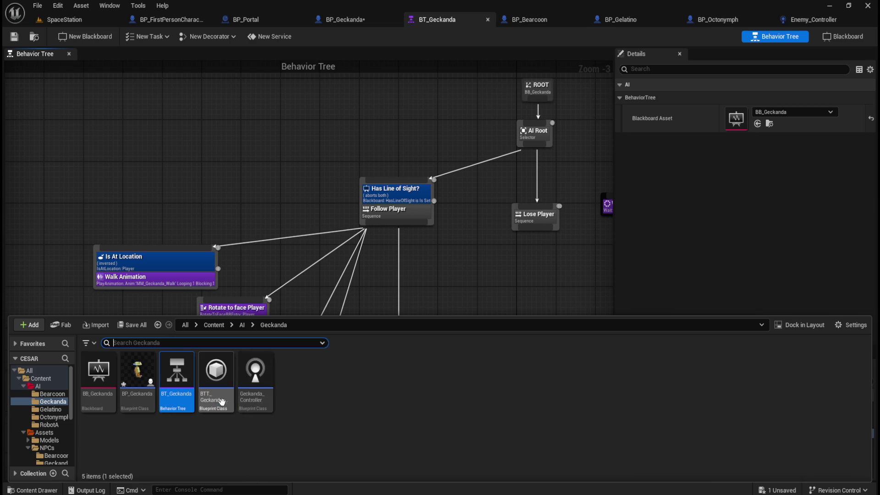
# Open BTT_Geckanda_FollowPlayer, select its Event Receive Execute AI and Cast nodes, then close it
pyautogui.doubleClick(217, 401)
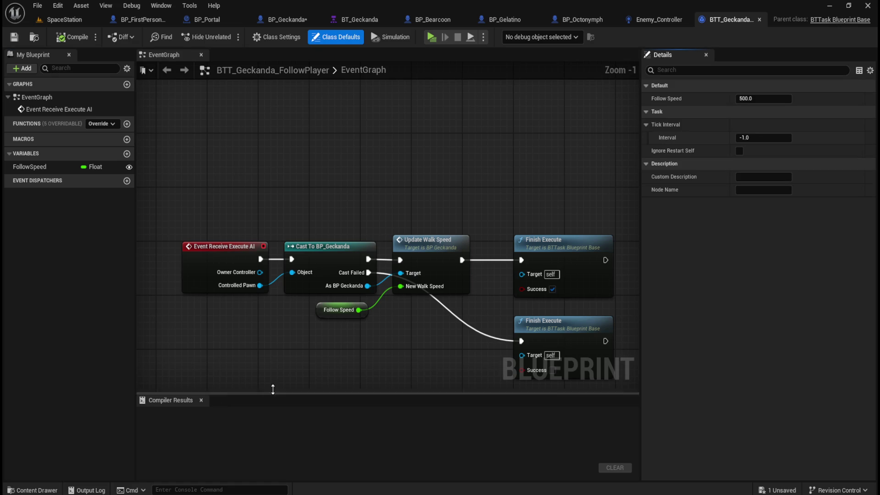
pyautogui.moveTo(438, 156); pyautogui.dragTo(397, 159)
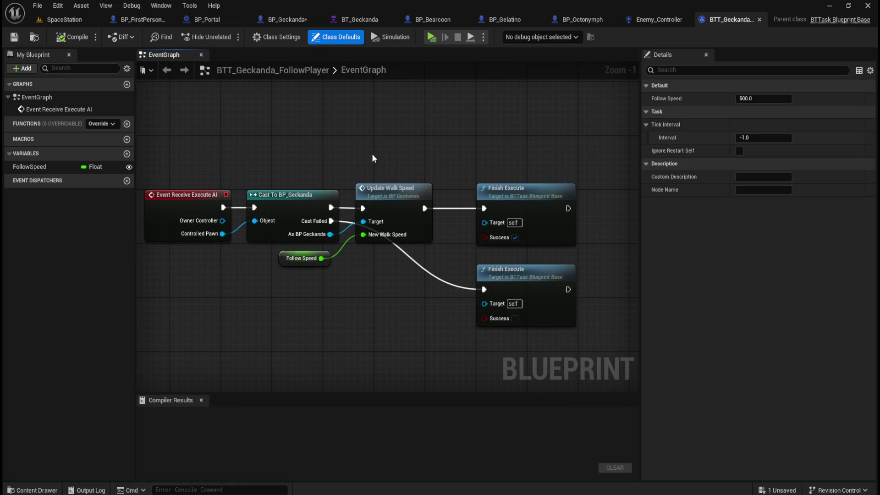
pyautogui.moveTo(191, 150); pyautogui.dragTo(288, 196)
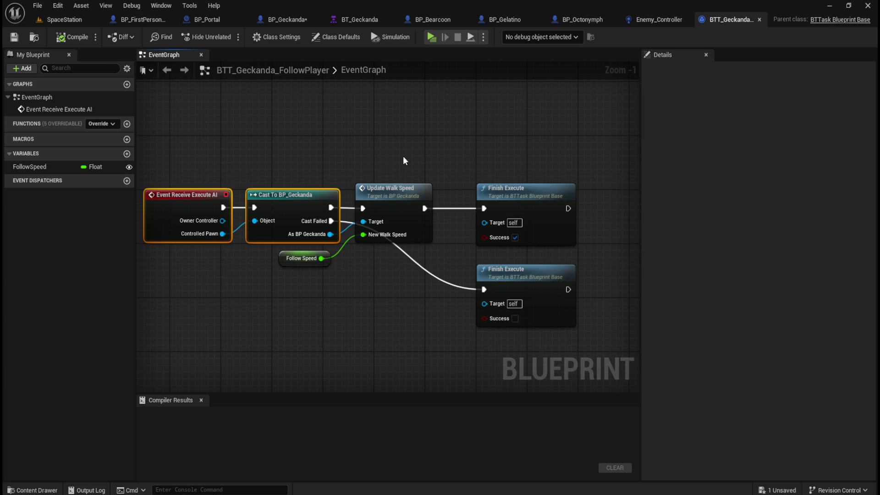
pyautogui.click(759, 20)
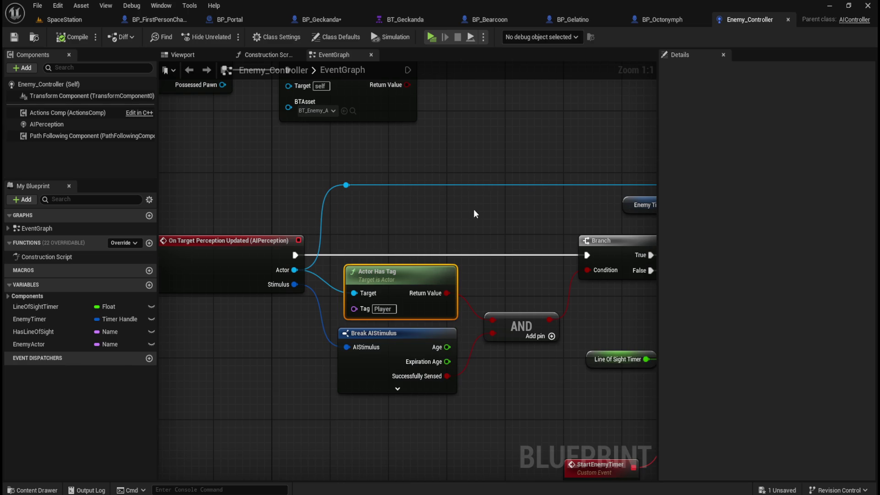
# Open the Geckanda_Controller blueprint from the Content Drawer and close the Enemy_Controller blueprint
pyautogui.hotkey('ctrl', 'space')
pyautogui.click(262, 403)
pyautogui.doubleClick(262, 403)
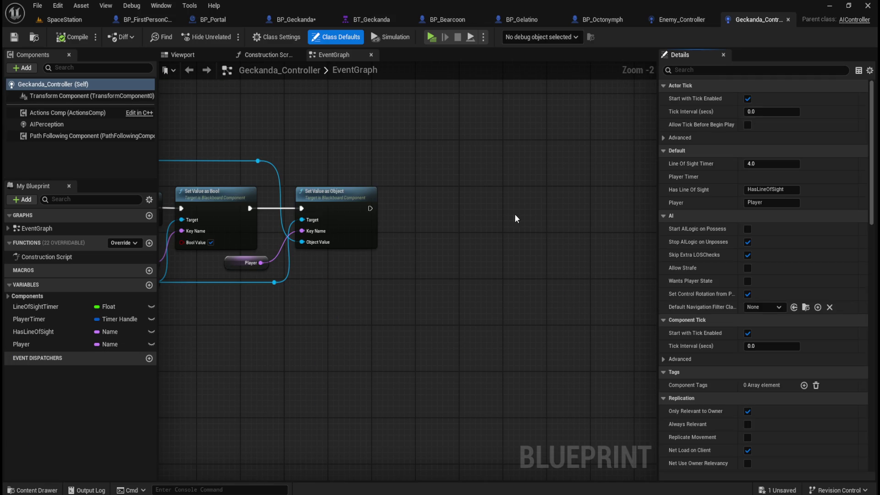
pyautogui.click(690, 19)
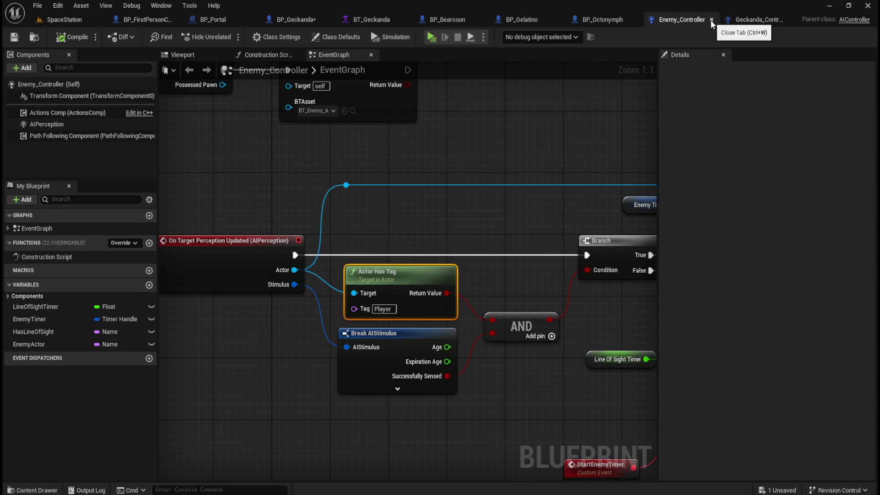
pyautogui.click(711, 21)
pyautogui.click(768, 21)
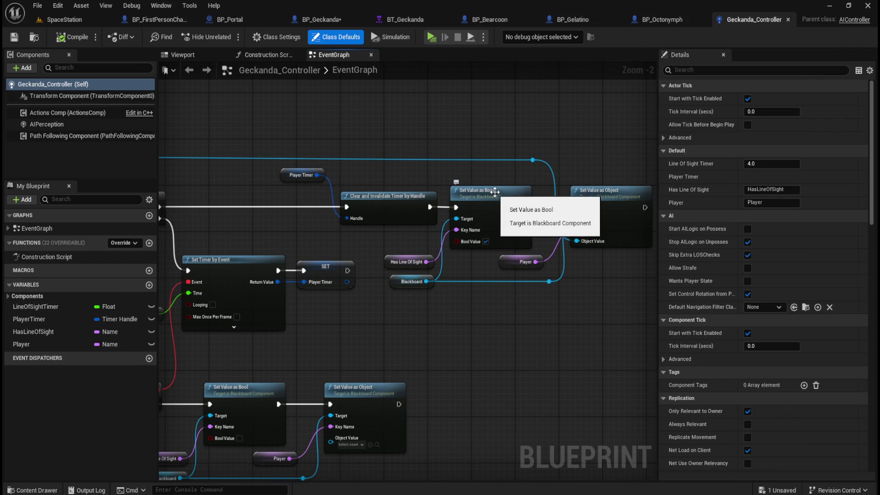
# Pan the Geckanda_Controller graph to review its perception Branch, AND, timer and blackboard nodes
pyautogui.moveTo(285, 230)
pyautogui.mouseDown()
pyautogui.moveTo(516, 245)
pyautogui.moveTo(608, 239)
pyautogui.mouseUp()
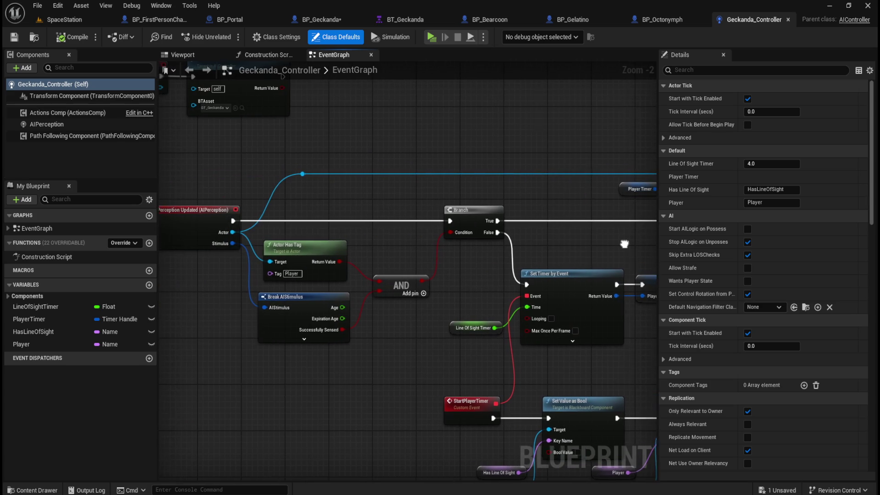
pyautogui.moveTo(359, 203)
pyautogui.mouseDown()
pyautogui.moveTo(482, 202)
pyautogui.moveTo(410, 227)
pyautogui.mouseUp()
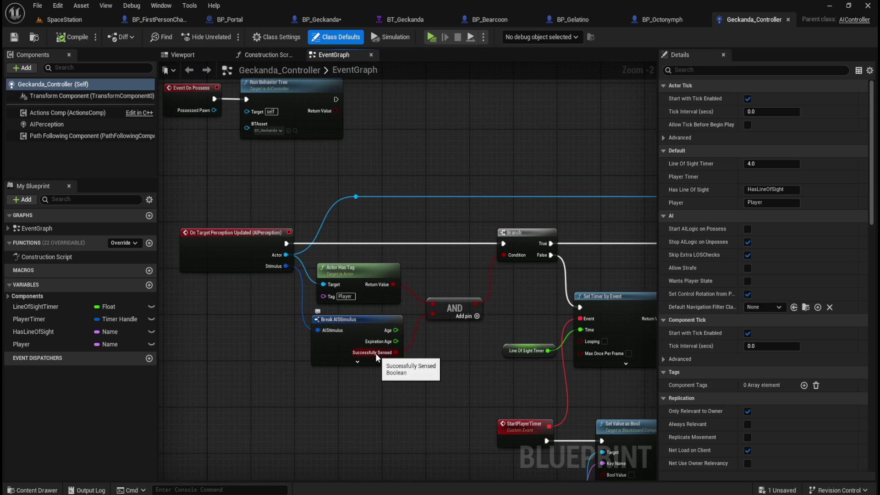
pyautogui.moveTo(236, 232)
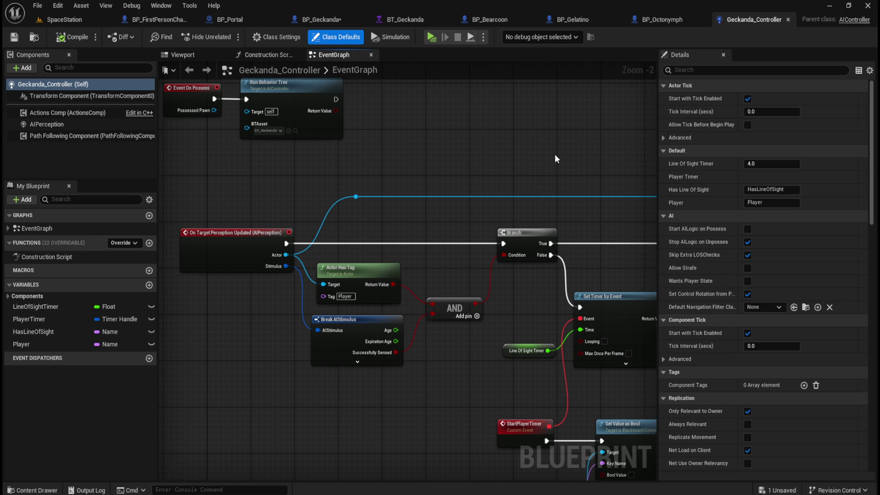
pyautogui.moveTo(554, 154)
pyautogui.mouseDown()
pyautogui.moveTo(438, 175)
pyautogui.moveTo(458, 155)
pyautogui.moveTo(403, 175)
pyautogui.mouseUp()
pyautogui.moveTo(267, 162); pyautogui.dragTo(549, 151)
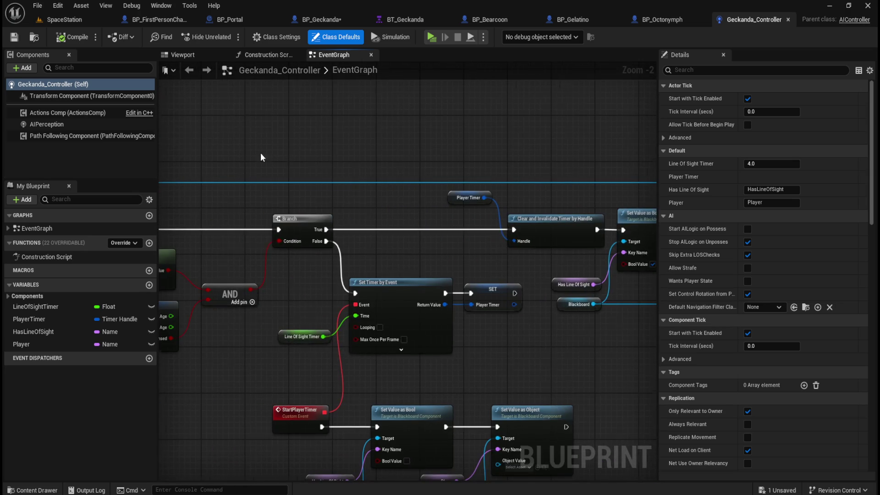
pyautogui.moveTo(260, 152); pyautogui.dragTo(553, 155)
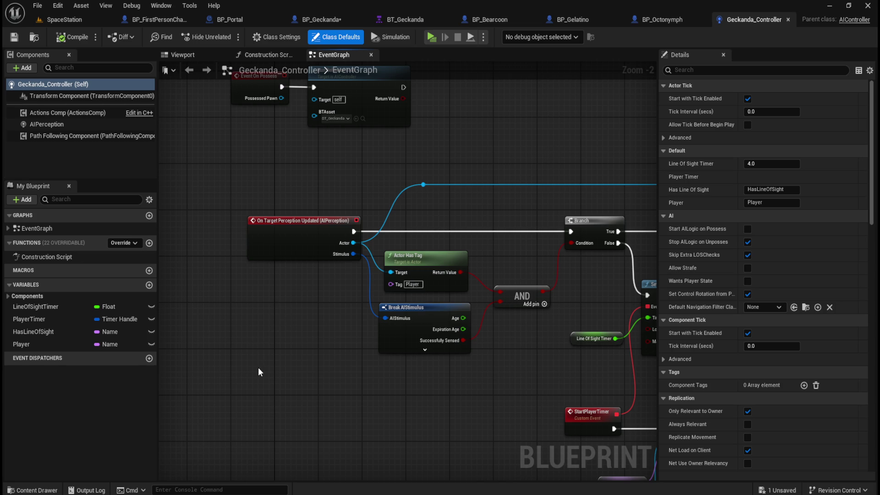
pyautogui.rightClick(262, 398)
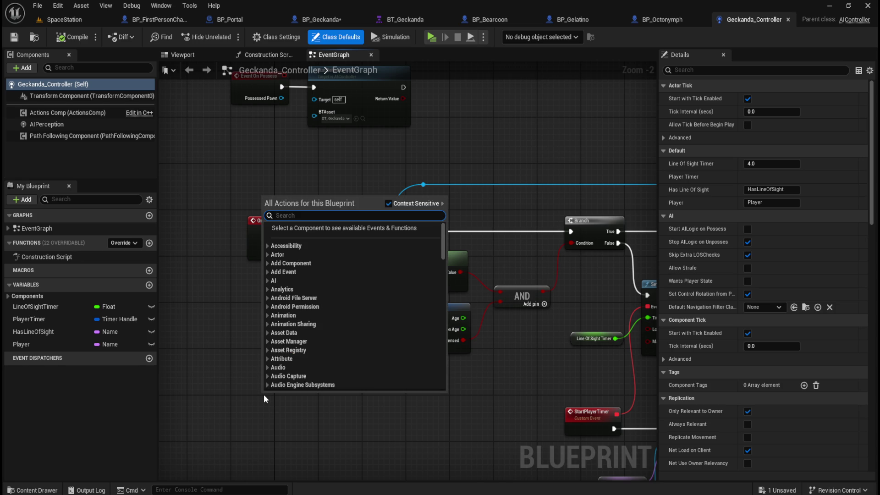
pyautogui.click(282, 439)
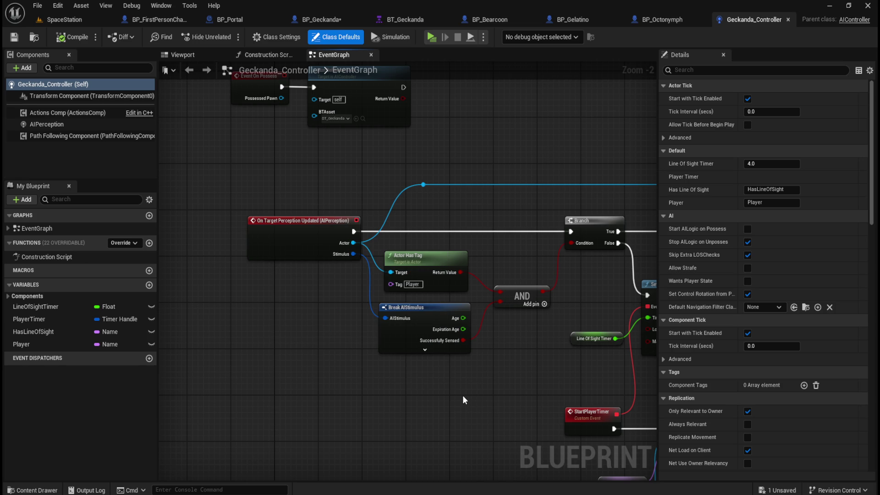
pyautogui.moveTo(293, 303)
pyautogui.mouseDown()
pyautogui.moveTo(324, 452)
pyautogui.moveTo(317, 296)
pyautogui.mouseUp()
pyautogui.moveTo(529, 394); pyautogui.dragTo(235, 377)
pyautogui.moveTo(557, 351); pyautogui.dragTo(320, 339)
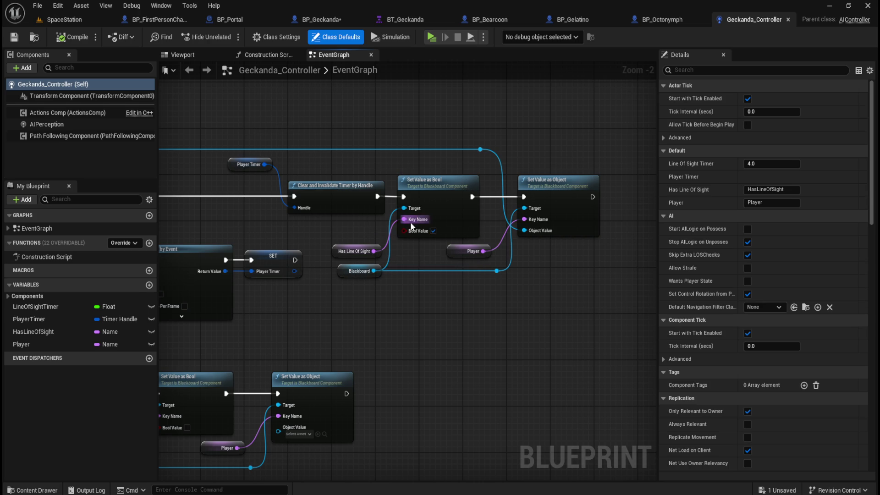
# Inspect the Blackboard and Has Line Of Sight getters, then switch to BP_Geckanda
pyautogui.click(333, 250)
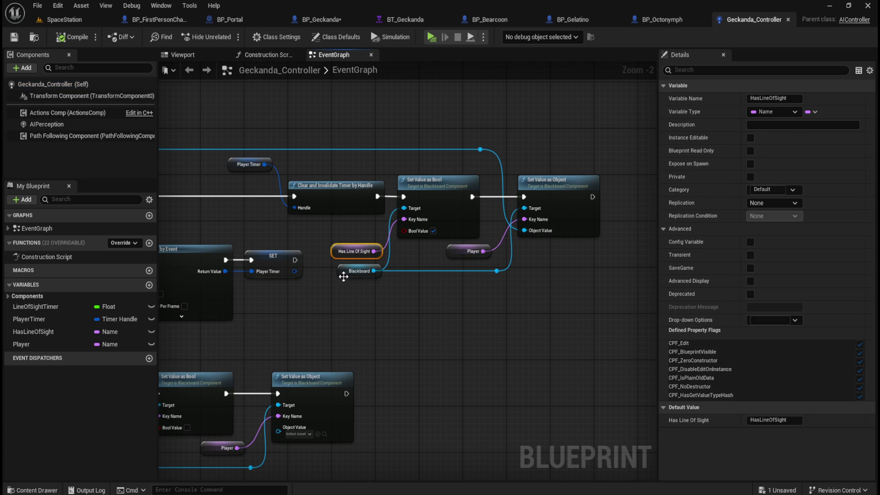
pyautogui.click(349, 271)
pyautogui.click(350, 251)
pyautogui.moveTo(249, 226)
pyautogui.mouseDown()
pyautogui.moveTo(501, 203)
pyautogui.moveTo(523, 227)
pyautogui.moveTo(338, 221)
pyautogui.mouseUp()
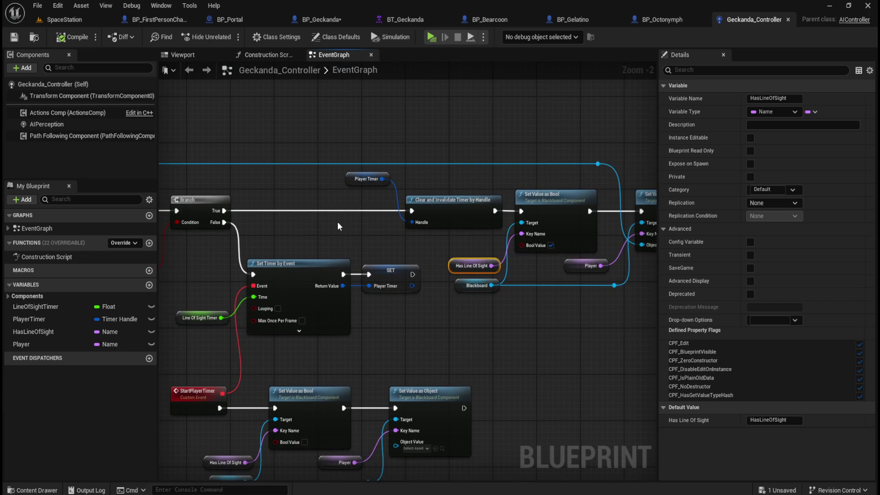
pyautogui.click(330, 19)
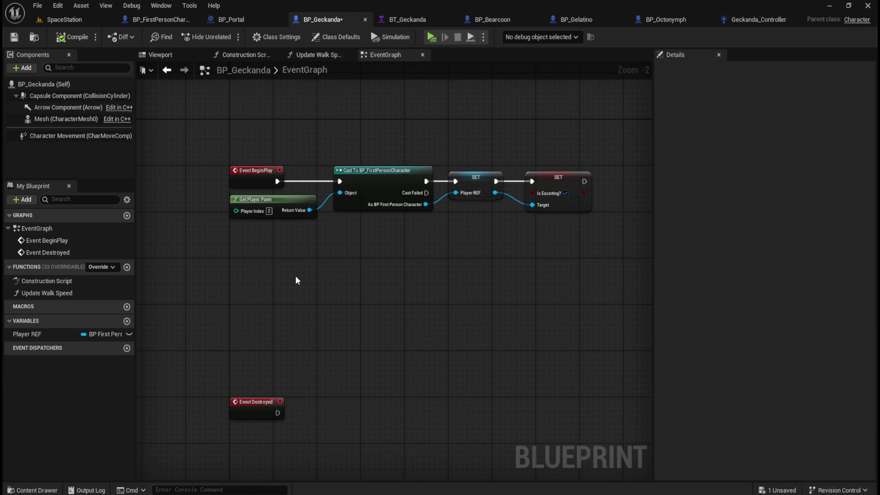
# Glance over BP_Geckanda's graph and Capsule Component, then go back to Geckanda_Controller
pyautogui.moveTo(258, 313)
pyautogui.mouseDown()
pyautogui.moveTo(313, 320)
pyautogui.moveTo(262, 352)
pyautogui.mouseUp()
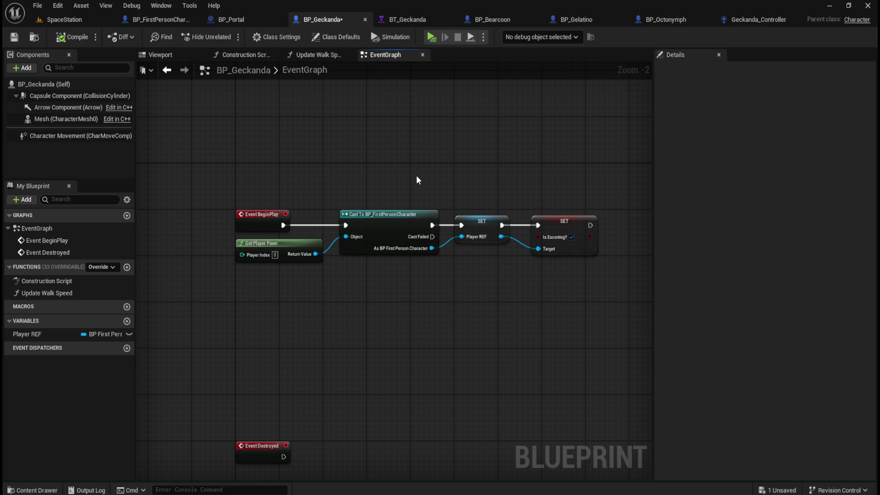
pyautogui.moveTo(93, 99)
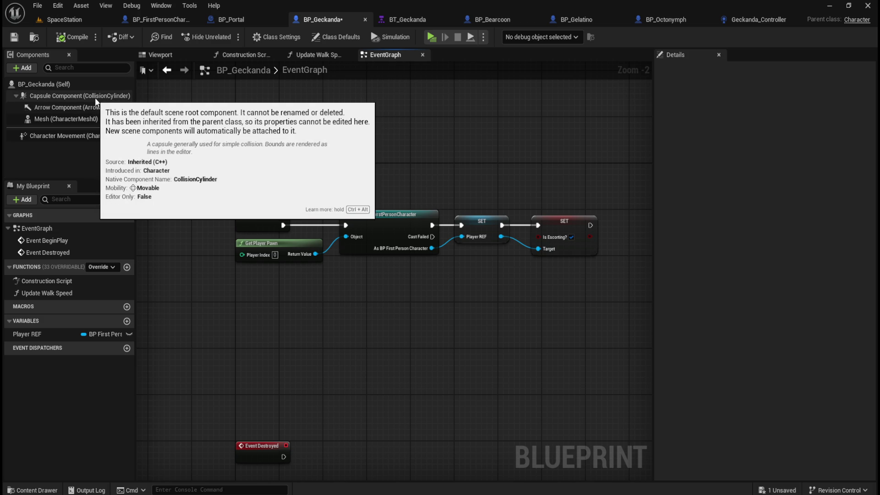
pyautogui.click(757, 20)
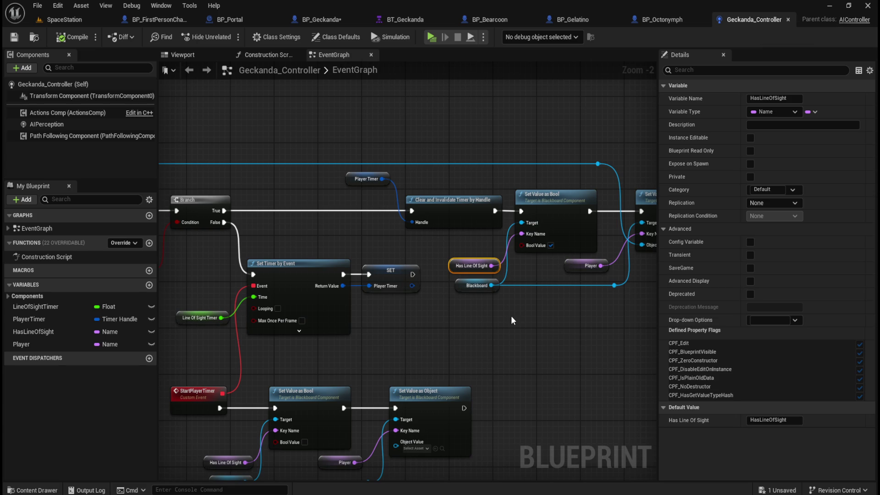
# Inspect the controller's Blackboard getter and the PlayerTimer variable's properties
pyautogui.moveTo(502, 286); pyautogui.dragTo(397, 296)
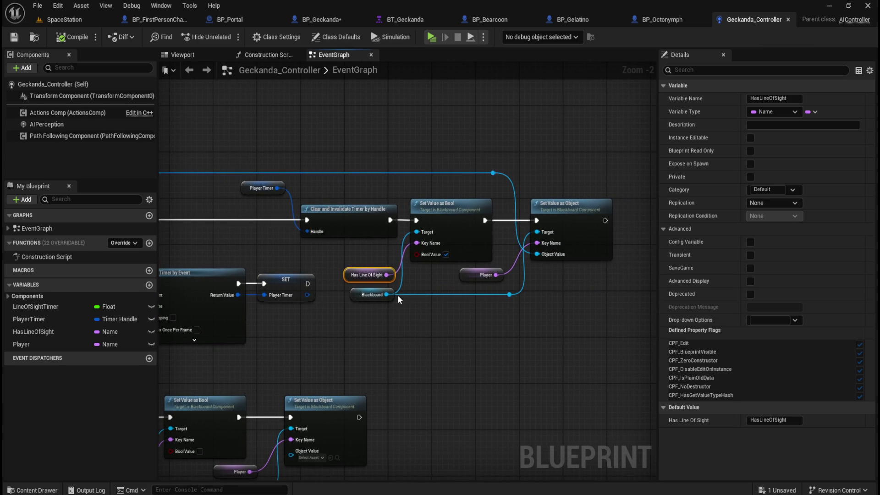
pyautogui.click(354, 294)
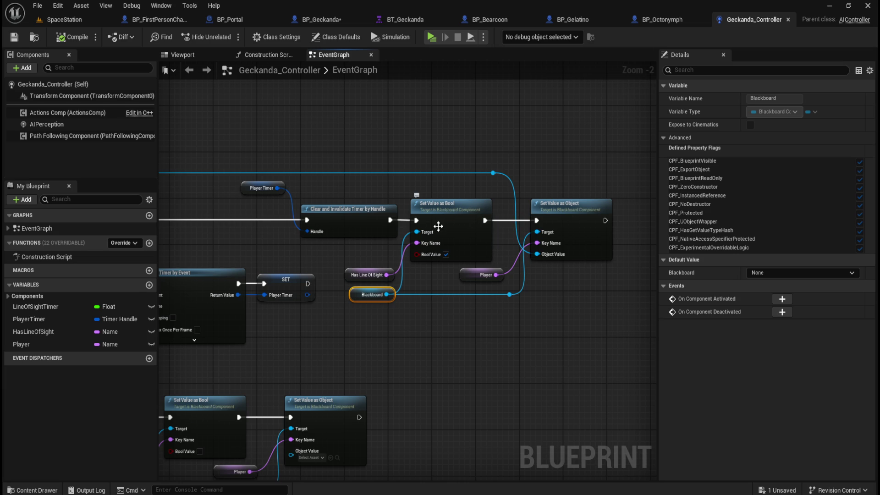
pyautogui.moveTo(420, 325)
pyautogui.mouseDown()
pyautogui.moveTo(454, 321)
pyautogui.moveTo(601, 256)
pyautogui.mouseUp()
pyautogui.moveTo(385, 294)
pyautogui.mouseDown()
pyautogui.moveTo(499, 307)
pyautogui.moveTo(337, 304)
pyautogui.moveTo(482, 309)
pyautogui.mouseUp()
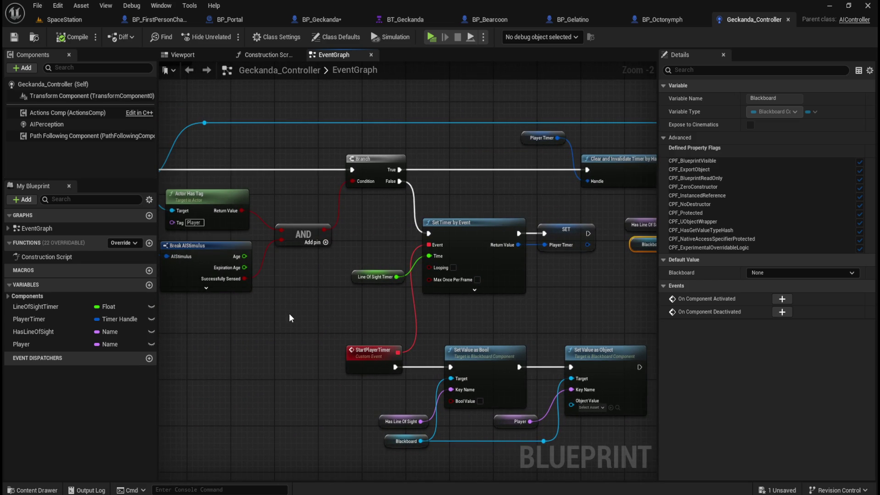
pyautogui.moveTo(254, 326)
pyautogui.mouseDown()
pyautogui.moveTo(431, 329)
pyautogui.moveTo(255, 328)
pyautogui.mouseUp()
pyautogui.moveTo(571, 326); pyautogui.dragTo(375, 326)
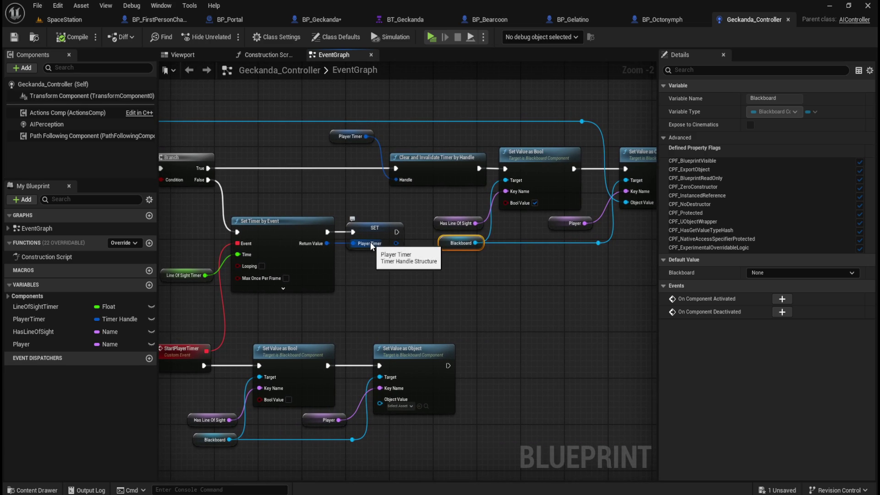
pyautogui.click(32, 318)
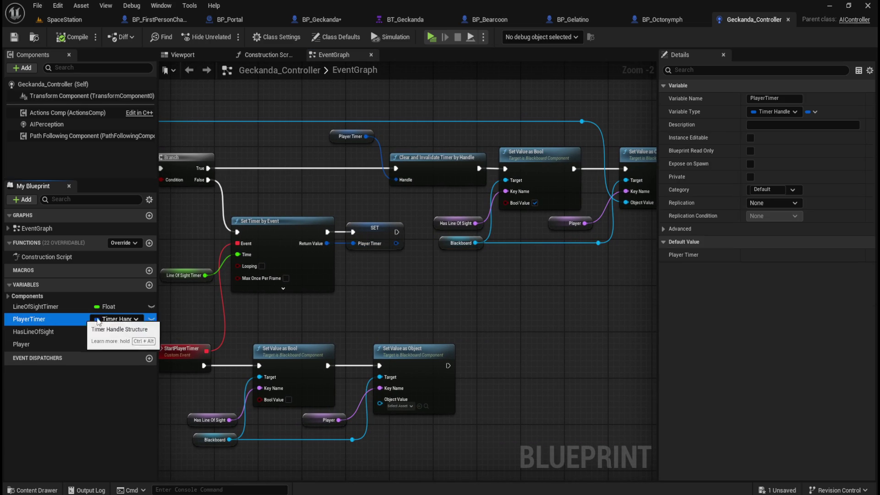
pyautogui.click(473, 298)
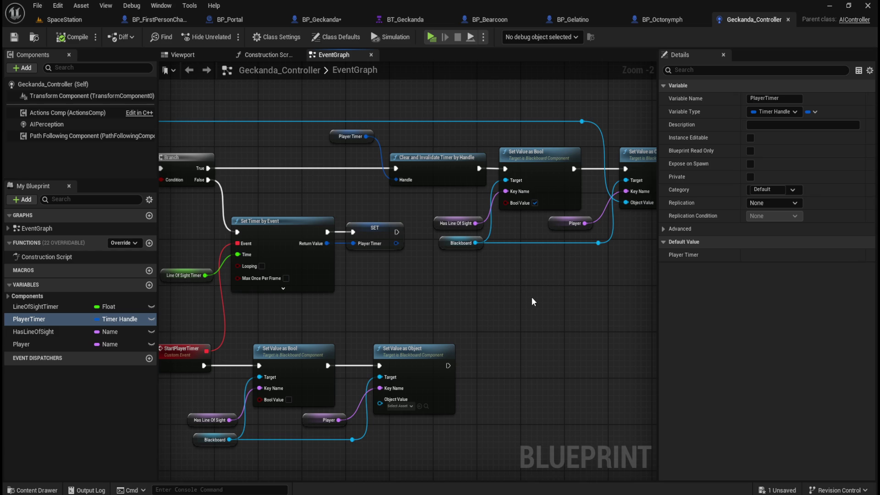
# Marquee-select the Set Value as Bool node, then switch to BT_Geckanda
pyautogui.moveTo(495, 298)
pyautogui.mouseDown()
pyautogui.moveTo(557, 278)
pyautogui.moveTo(325, 296)
pyautogui.moveTo(556, 313)
pyautogui.moveTo(427, 308)
pyautogui.mouseUp()
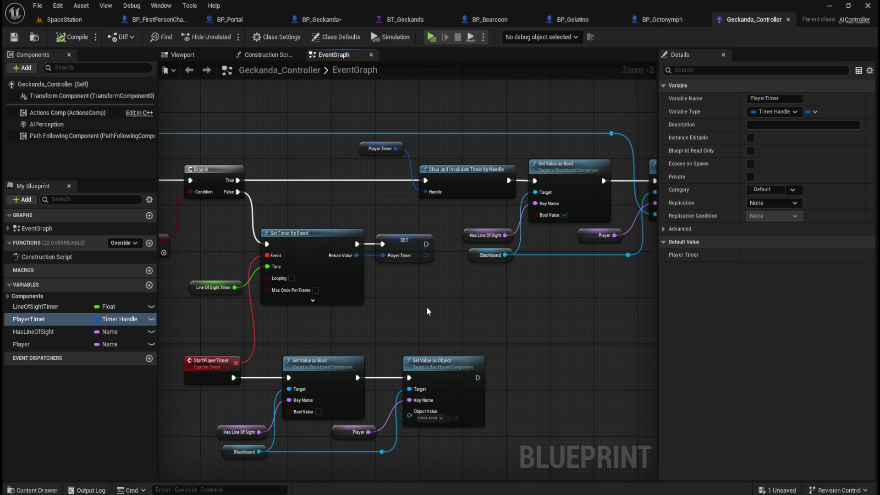
pyautogui.moveTo(530, 294); pyautogui.dragTo(408, 333)
pyautogui.moveTo(440, 200); pyautogui.dragTo(449, 211)
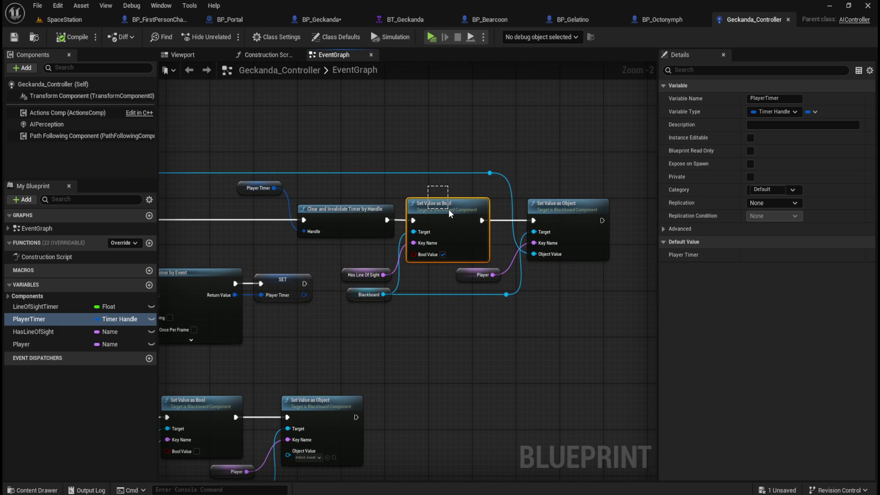
pyautogui.moveTo(449, 209); pyautogui.dragTo(448, 209)
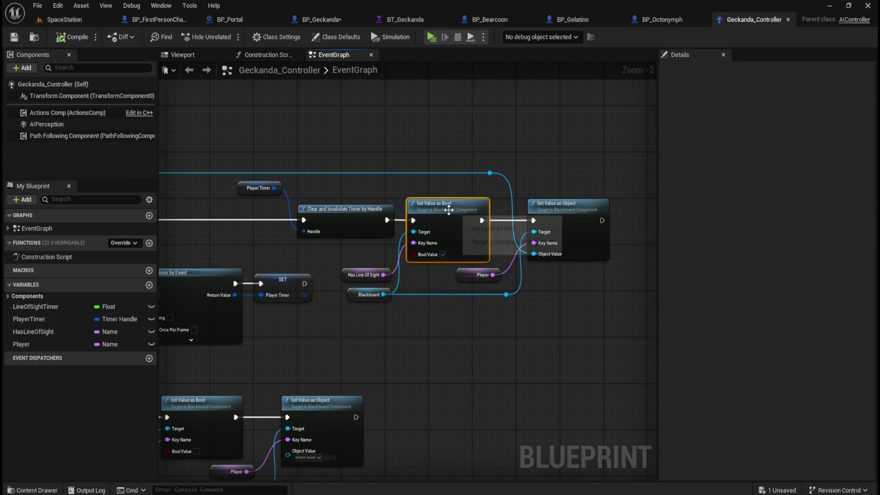
pyautogui.click(420, 344)
pyautogui.click(389, 19)
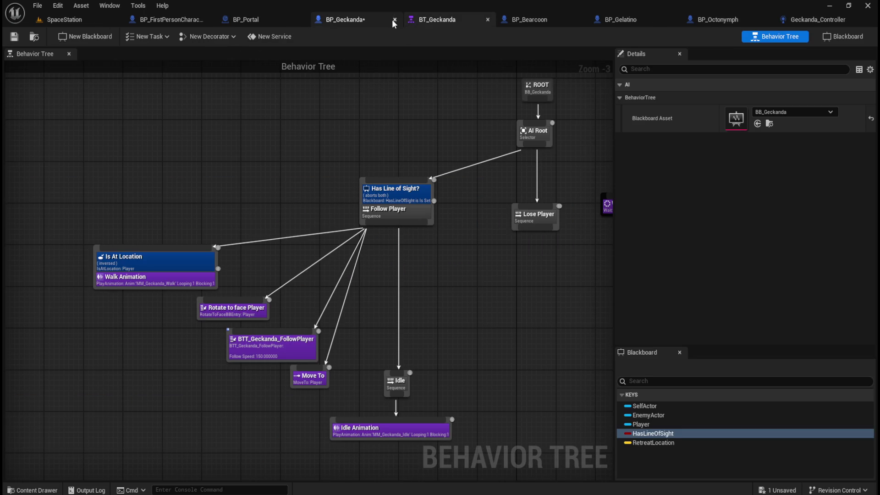
# Select and then deselect the Is At Location and Rotate to face Player nodes, then move on to BP_Portal
pyautogui.moveTo(118, 116); pyautogui.dragTo(213, 177)
pyautogui.moveTo(98, 163)
pyautogui.mouseDown()
pyautogui.moveTo(350, 343)
pyautogui.moveTo(439, 429)
pyautogui.moveTo(434, 442)
pyautogui.mouseUp()
pyautogui.click(434, 442)
pyautogui.moveTo(429, 277)
pyautogui.mouseDown()
pyautogui.moveTo(387, 268)
pyautogui.moveTo(406, 279)
pyautogui.moveTo(427, 267)
pyautogui.moveTo(416, 269)
pyautogui.mouseUp()
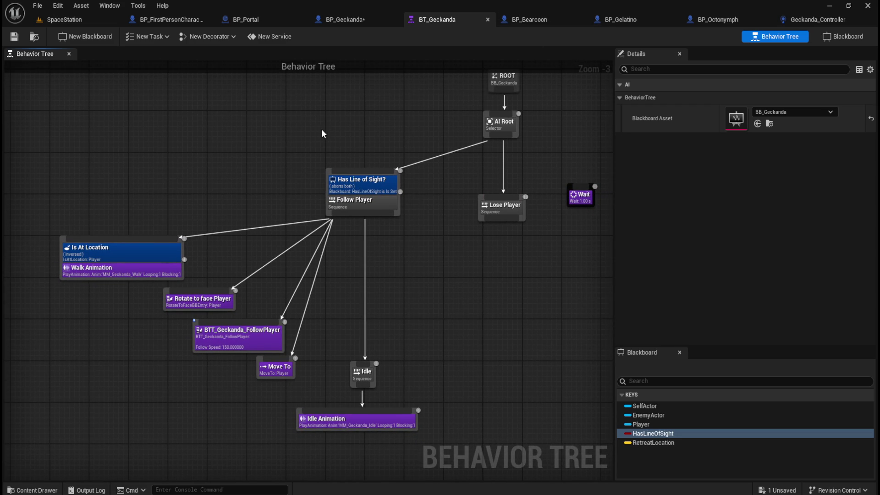
pyautogui.hotkey('ctrl', 'space')
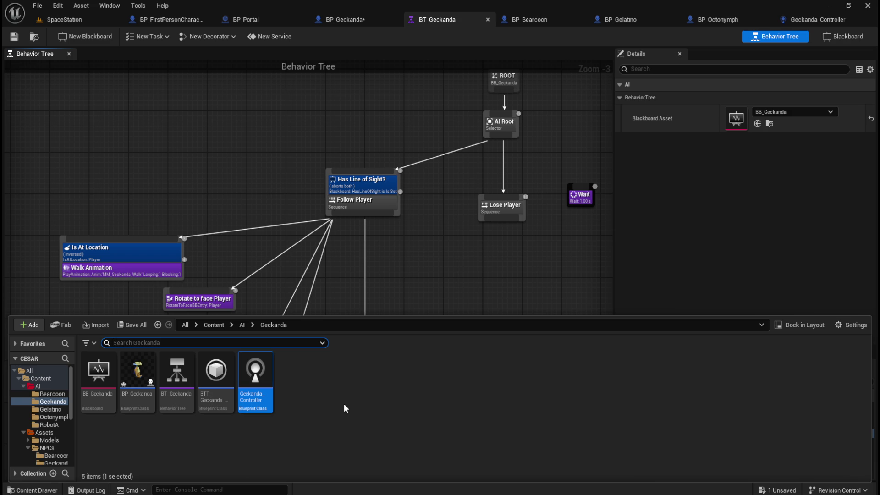
pyautogui.click(244, 19)
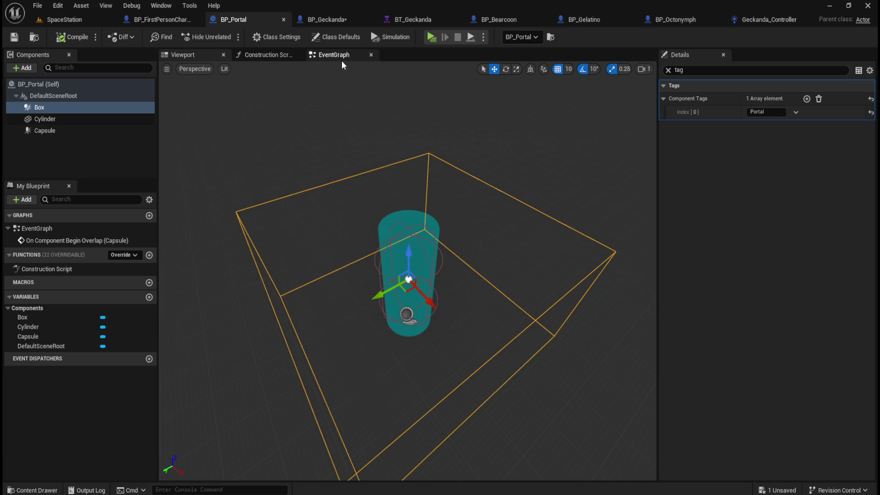
# Review BP_Portal's overlap graph and the Box component's Portal tag, then return to Geckanda_Controller
pyautogui.click(342, 61)
pyautogui.moveTo(233, 150); pyautogui.dragTo(629, 363)
pyautogui.click(333, 177)
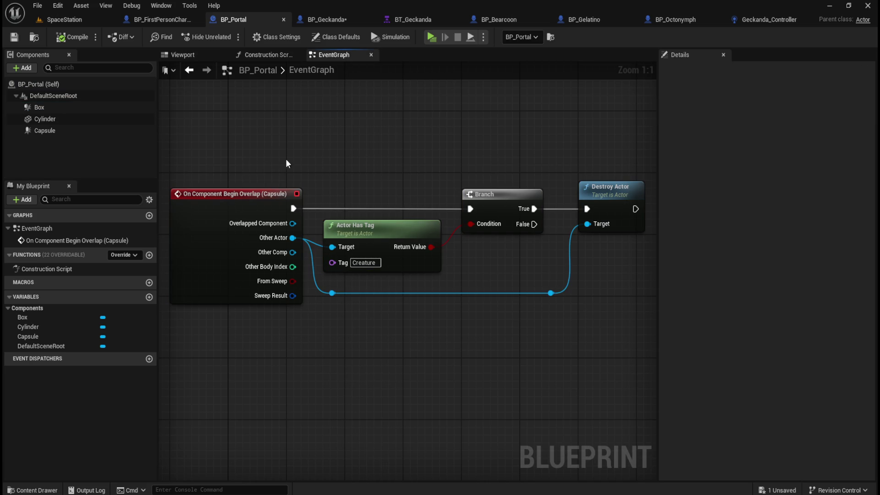
pyautogui.click(40, 107)
pyautogui.click(335, 143)
pyautogui.moveTo(223, 144)
pyautogui.mouseDown()
pyautogui.moveTo(568, 337)
pyautogui.moveTo(598, 343)
pyautogui.mouseUp()
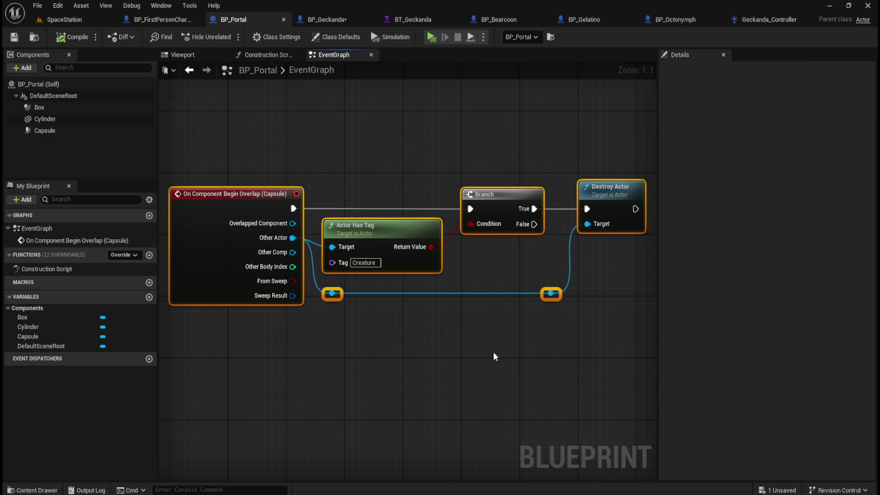
pyautogui.click(435, 343)
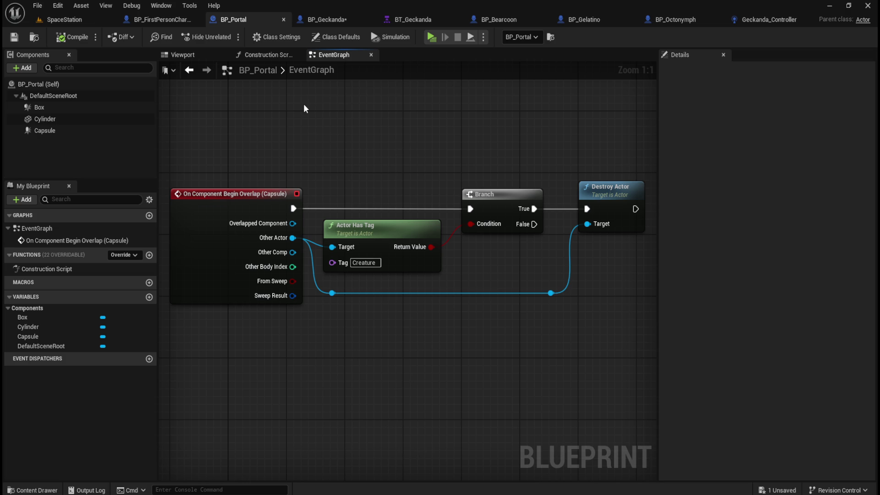
pyautogui.click(759, 18)
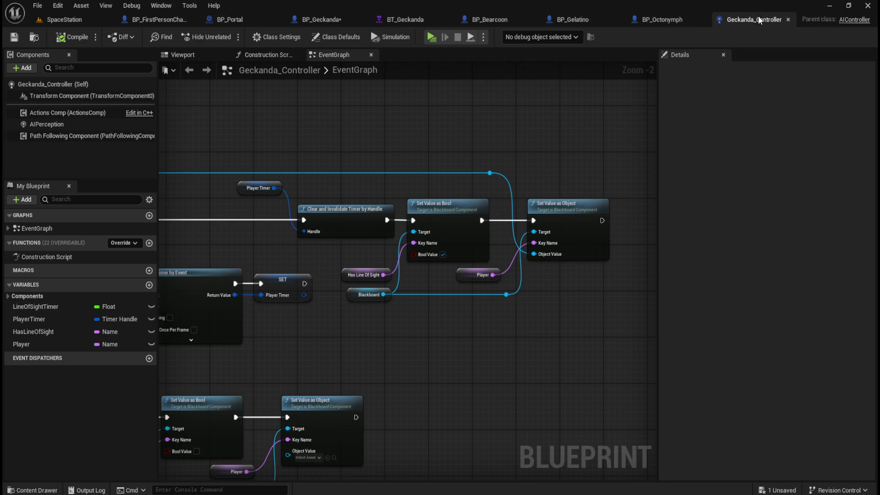
pyautogui.moveTo(237, 126)
pyautogui.mouseDown()
pyautogui.moveTo(577, 123)
pyautogui.moveTo(417, 123)
pyautogui.moveTo(506, 121)
pyautogui.mouseUp()
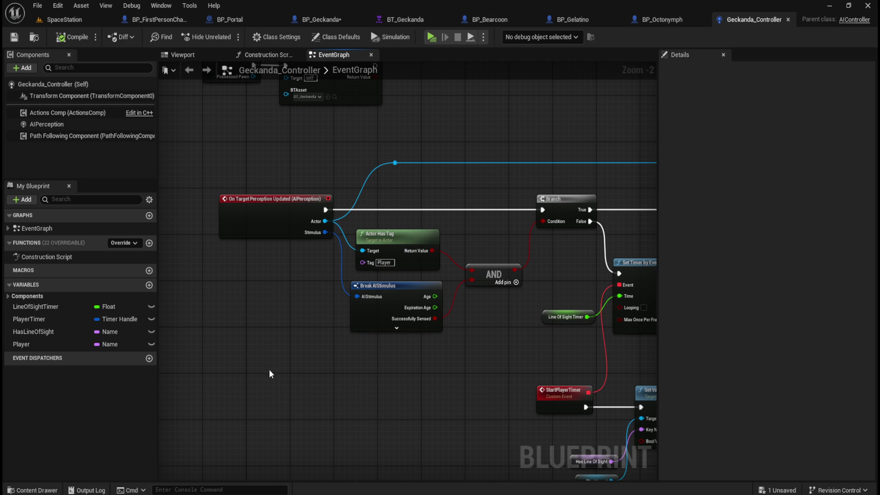
pyautogui.rightClick(259, 387)
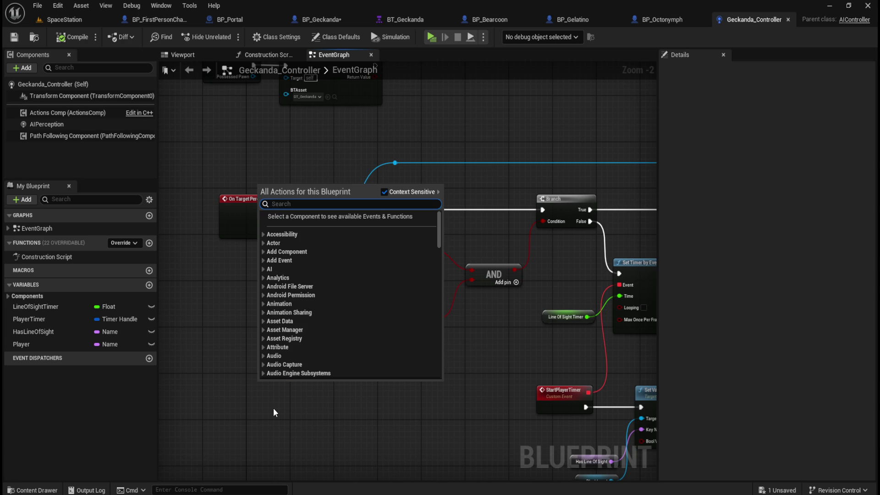
pyautogui.write('event')
pyautogui.scroll(5, 345, 326)
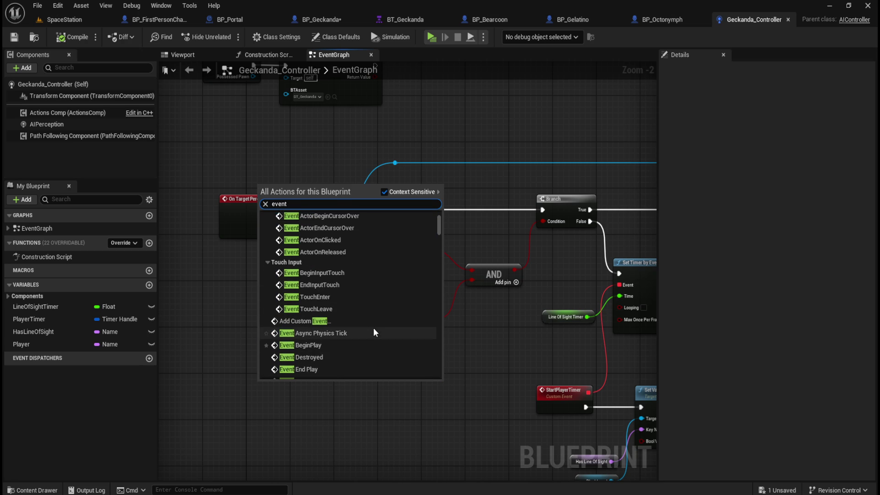
pyautogui.scroll(3, 361, 311)
pyautogui.scroll(5, 361, 309)
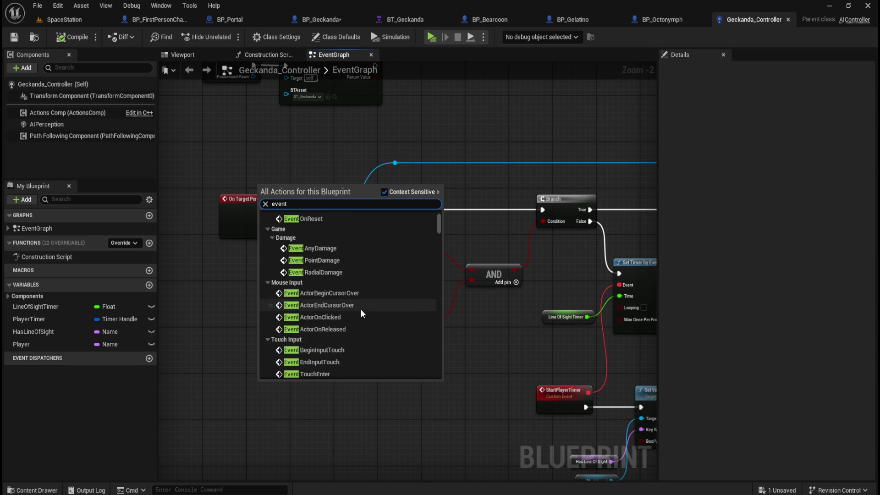
pyautogui.scroll(-3, 339, 281)
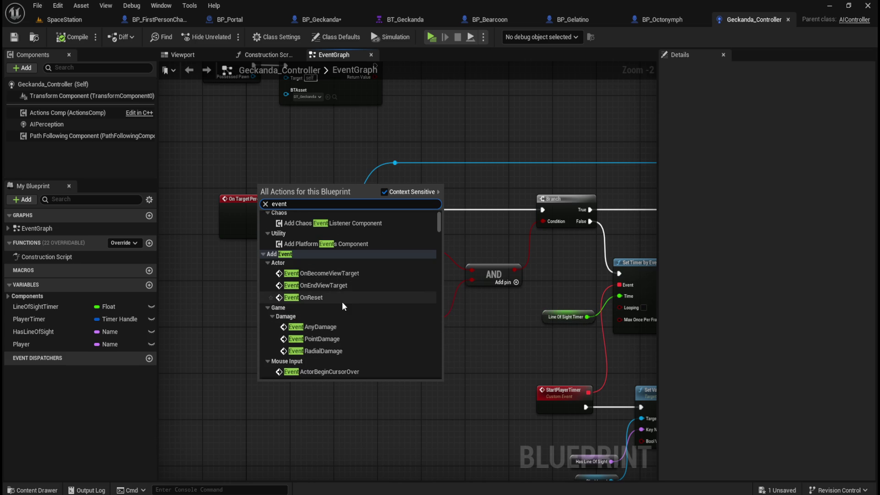
pyautogui.scroll(-4, 341, 302)
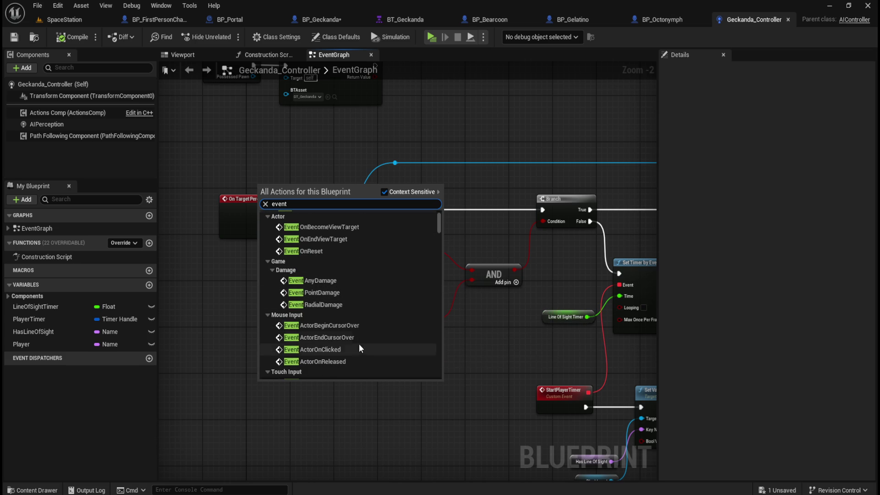
pyautogui.scroll(-6, 345, 313)
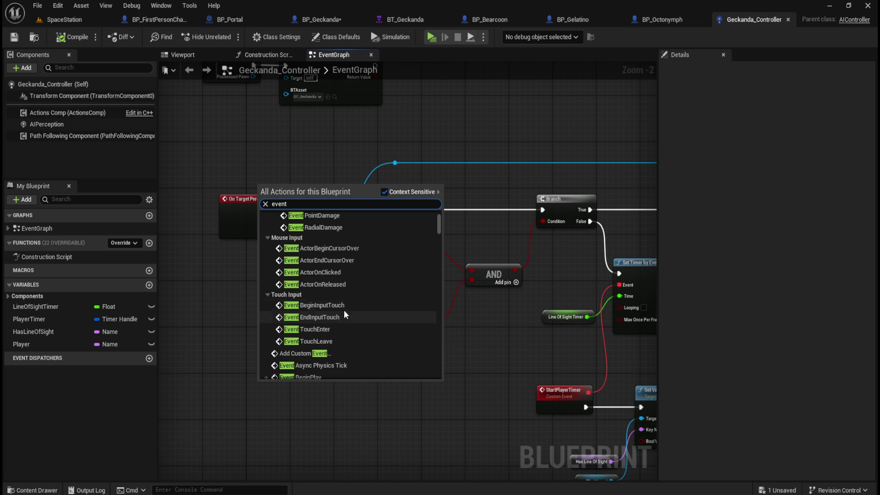
pyautogui.scroll(-2, 349, 315)
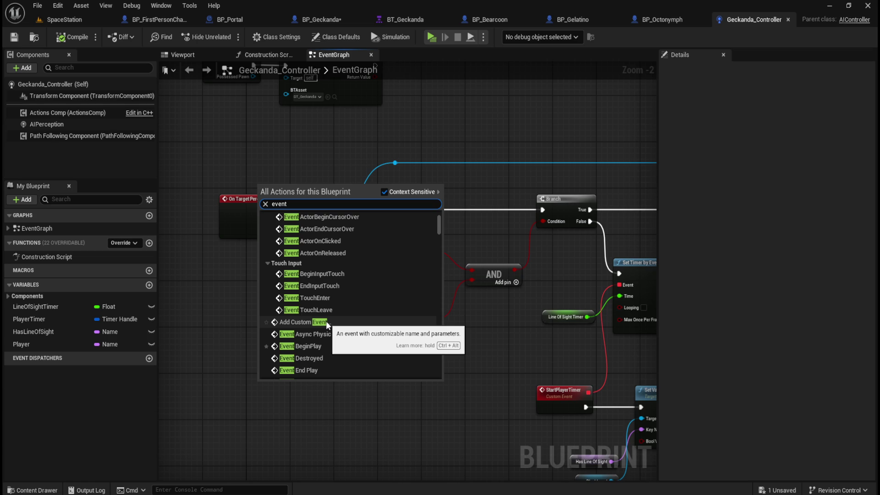
pyautogui.scroll(-1, 359, 323)
pyautogui.scroll(-5, 358, 323)
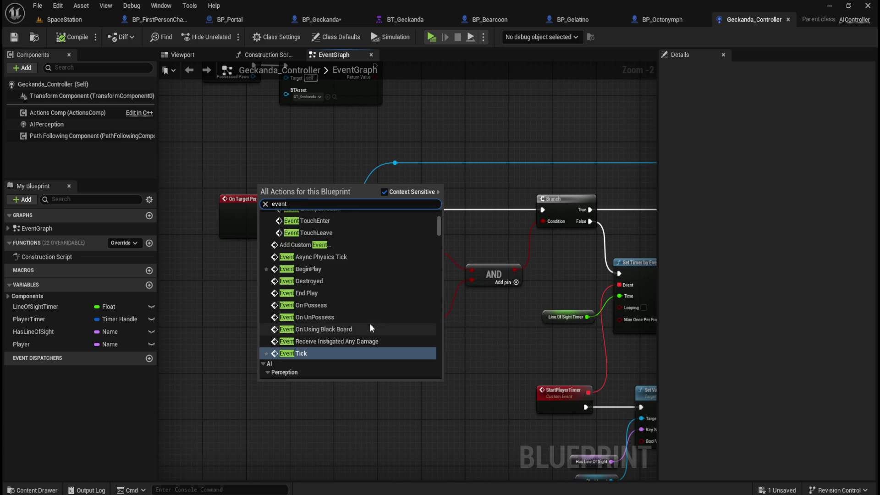
pyautogui.scroll(-6, 367, 342)
pyautogui.scroll(10, 372, 338)
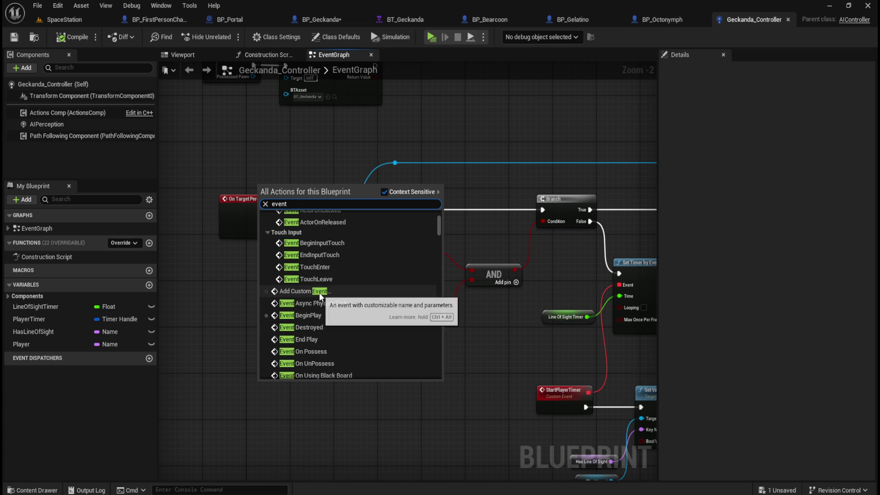
pyautogui.click(302, 355)
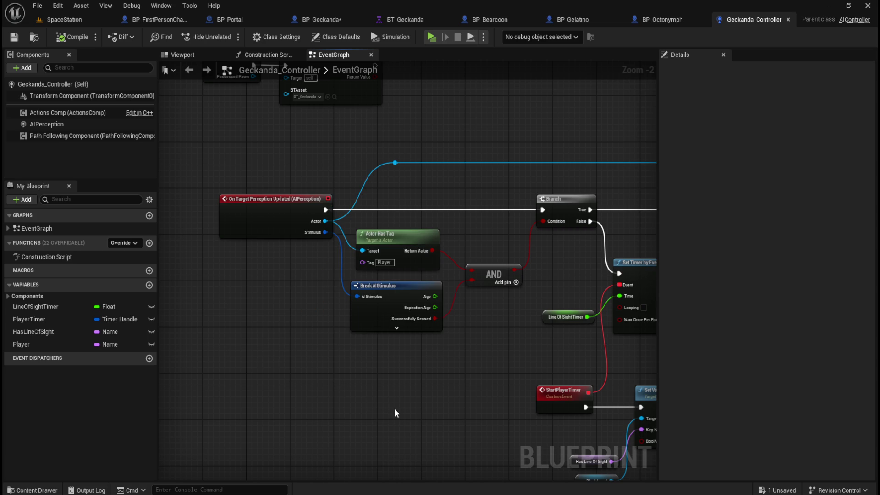
pyautogui.moveTo(439, 422)
pyautogui.mouseDown()
pyautogui.moveTo(334, 323)
pyautogui.moveTo(403, 418)
pyautogui.moveTo(308, 377)
pyautogui.moveTo(365, 344)
pyautogui.moveTo(315, 311)
pyautogui.moveTo(289, 208)
pyautogui.moveTo(407, 252)
pyautogui.moveTo(403, 266)
pyautogui.mouseUp()
# Pan the controller graph to the On Target Perception node and briefly check BP_Portal
pyautogui.moveTo(394, 298); pyautogui.dragTo(340, 335)
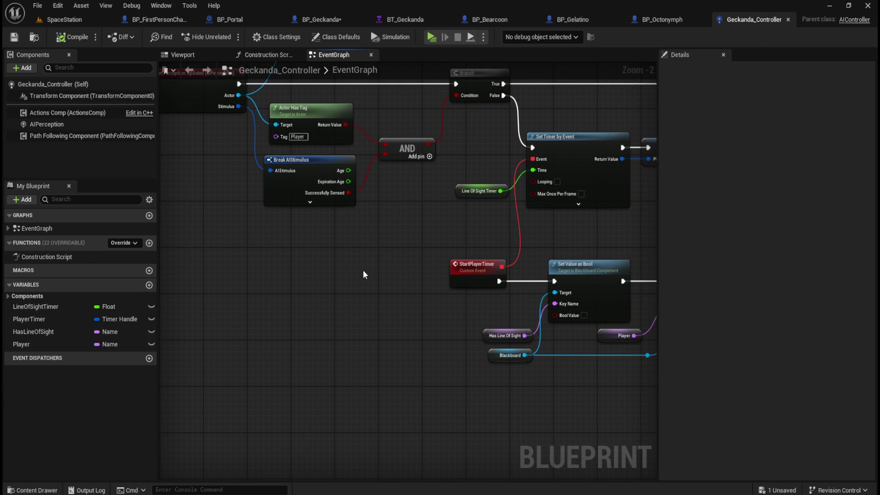
pyautogui.scroll(-1, 363, 271)
pyautogui.moveTo(363, 270)
pyautogui.mouseDown()
pyautogui.moveTo(452, 321)
pyautogui.moveTo(427, 303)
pyautogui.moveTo(402, 312)
pyautogui.moveTo(387, 307)
pyautogui.mouseUp()
pyautogui.moveTo(392, 362)
pyautogui.mouseDown()
pyautogui.moveTo(270, 344)
pyautogui.moveTo(449, 343)
pyautogui.mouseUp()
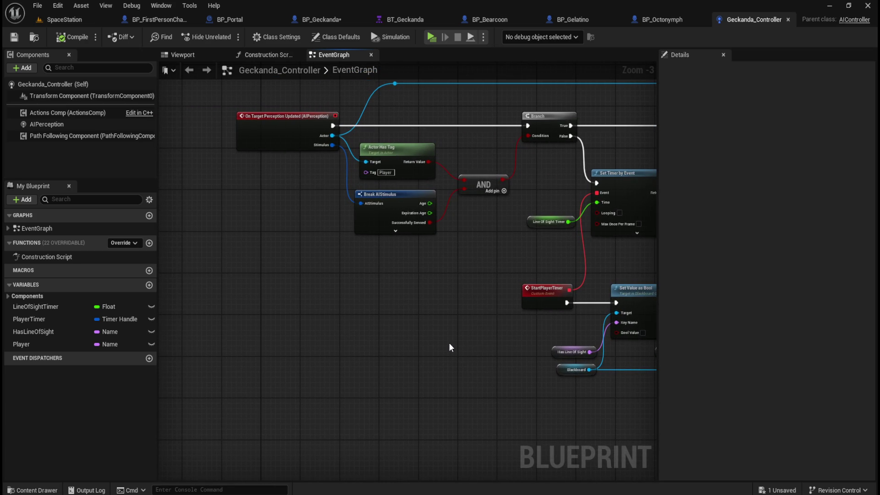
pyautogui.click(232, 19)
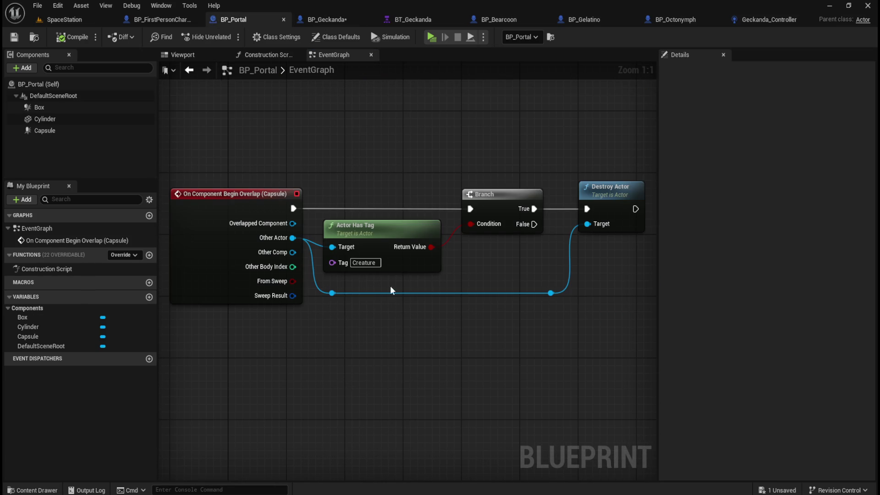
pyautogui.click(771, 19)
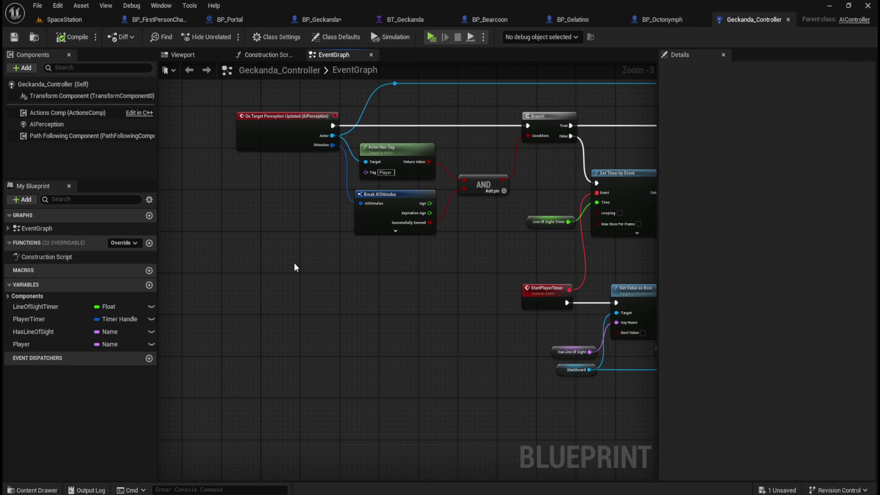
# Open BTT_Geckanda_FollowPlayer from the Content Drawer and center its task graph
pyautogui.scroll(-2, 430, 312)
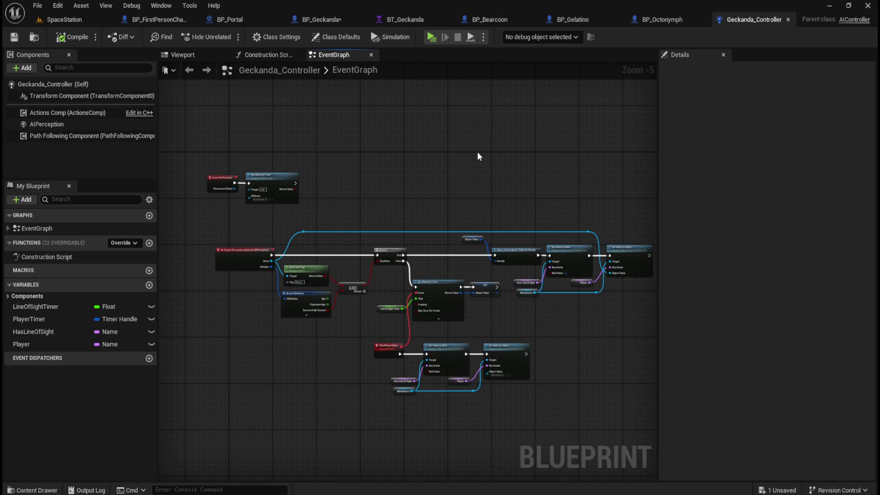
pyautogui.hotkey('ctrl', 'space')
pyautogui.doubleClick(215, 412)
pyautogui.moveTo(294, 325)
pyautogui.mouseDown()
pyautogui.moveTo(347, 318)
pyautogui.moveTo(360, 299)
pyautogui.moveTo(351, 296)
pyautogui.mouseUp()
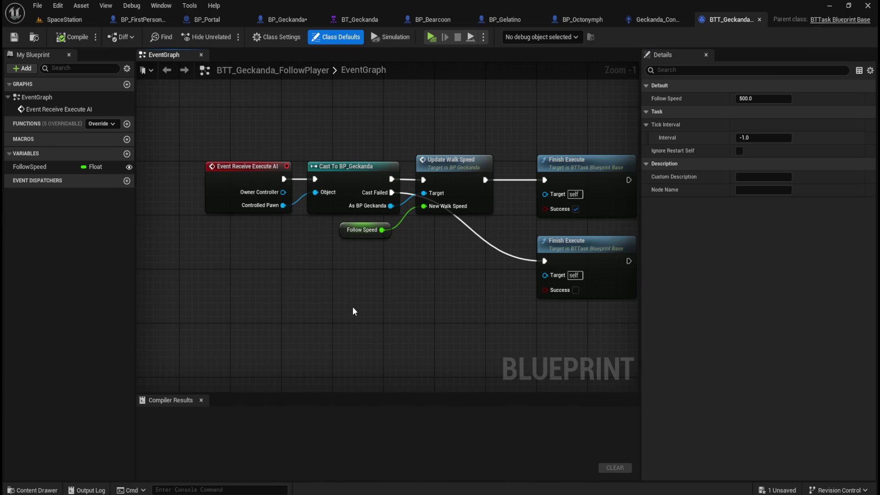
pyautogui.moveTo(475, 319)
pyautogui.mouseDown()
pyautogui.moveTo(298, 318)
pyautogui.moveTo(428, 278)
pyautogui.mouseUp()
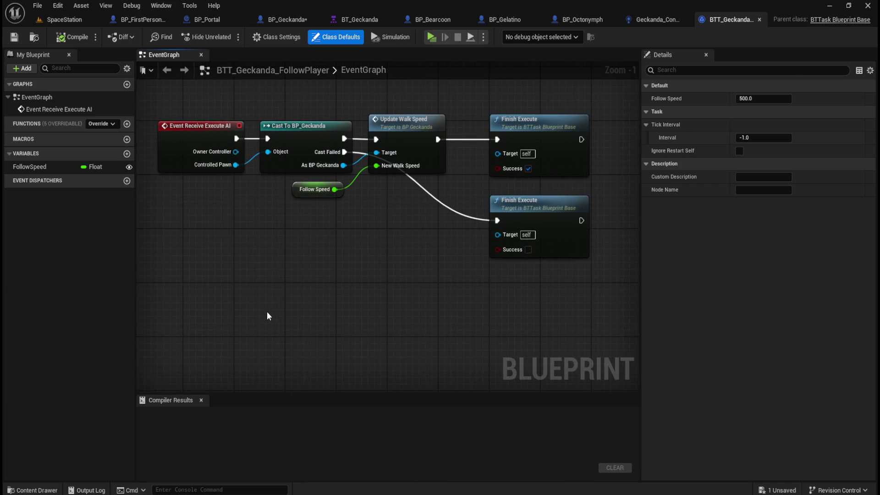
pyautogui.rightClick(261, 331)
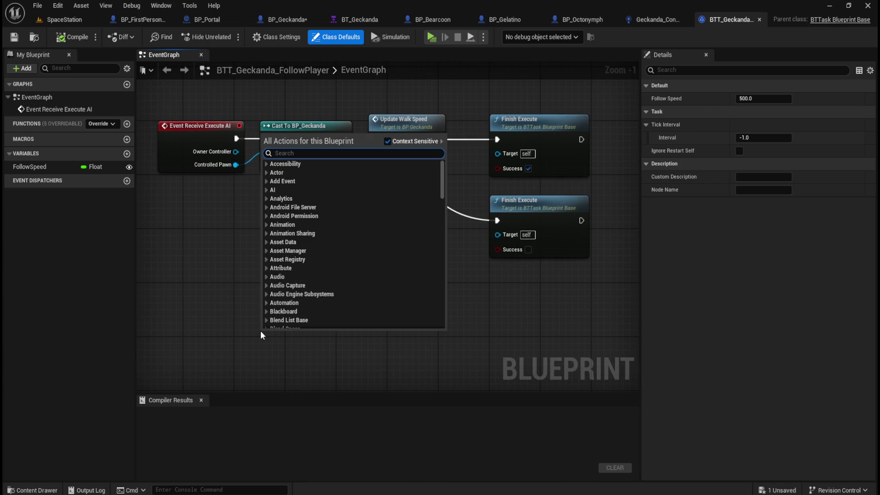
pyautogui.write('get blackboard')
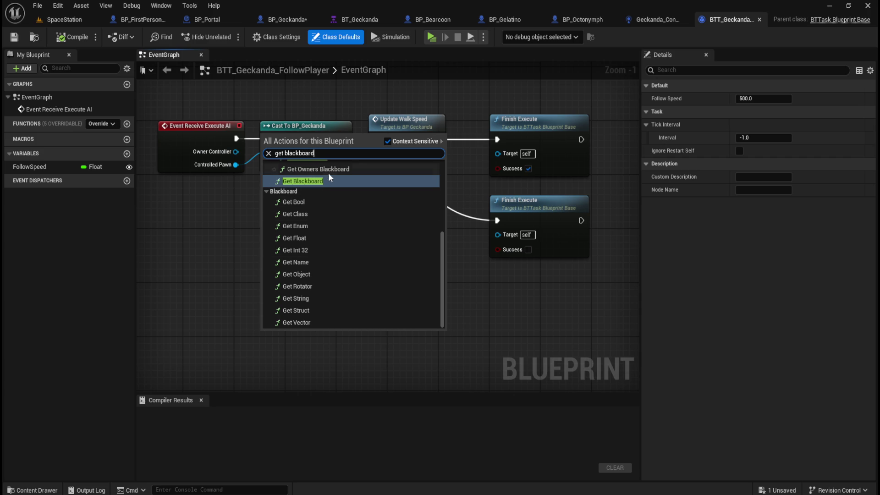
pyautogui.click(324, 182)
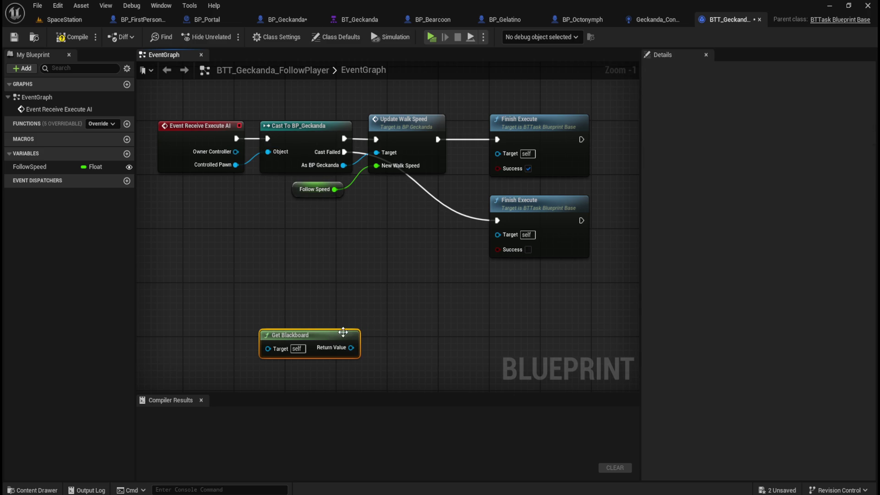
pyautogui.press('Delete')
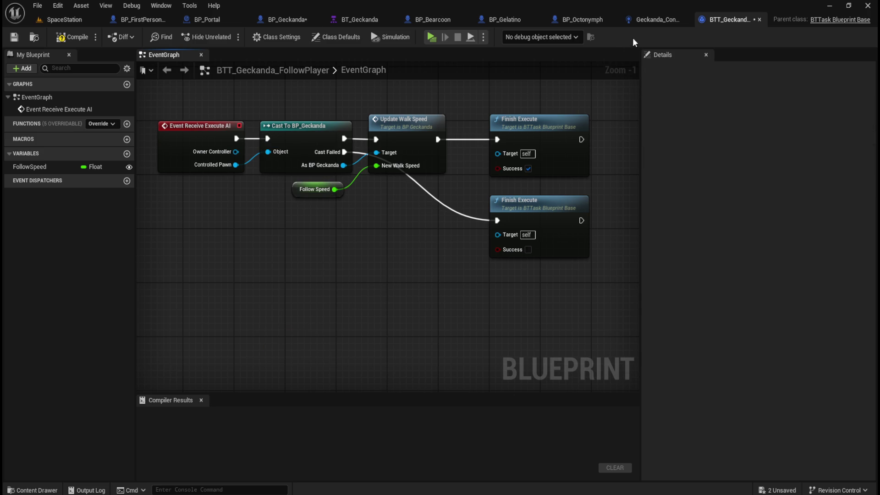
pyautogui.click(70, 37)
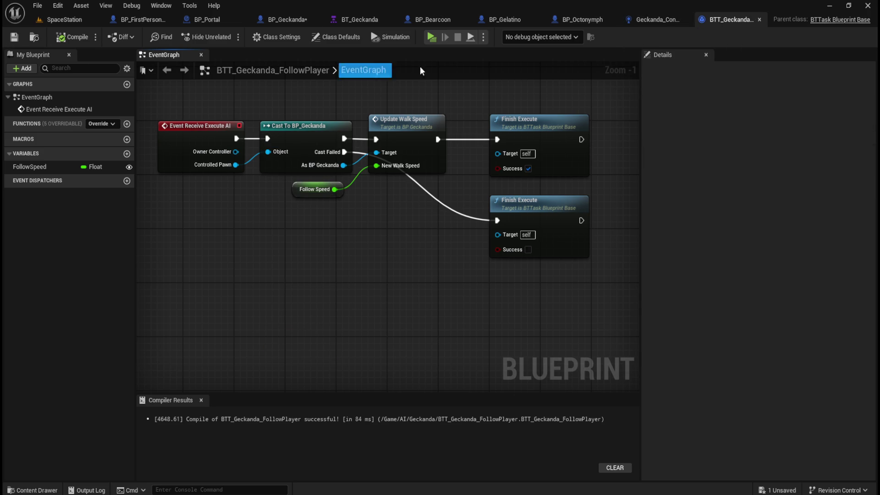
pyautogui.click(659, 20)
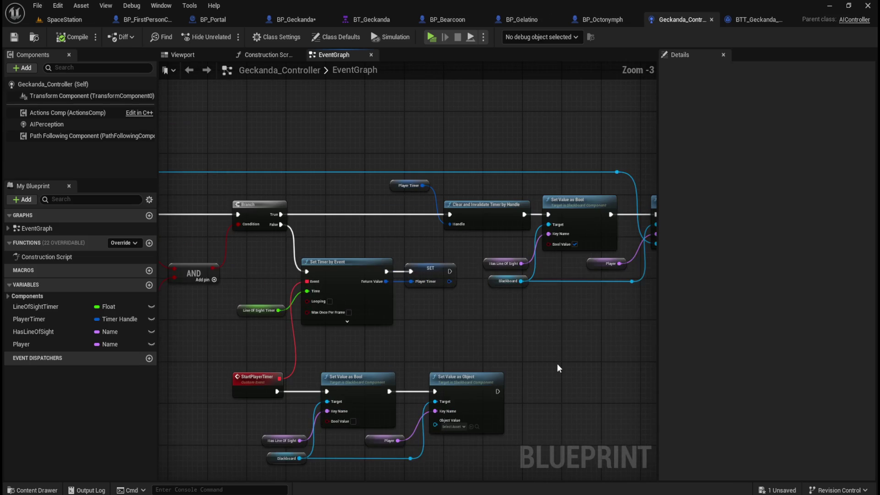
pyautogui.rightClick(557, 364)
pyautogui.write('b')
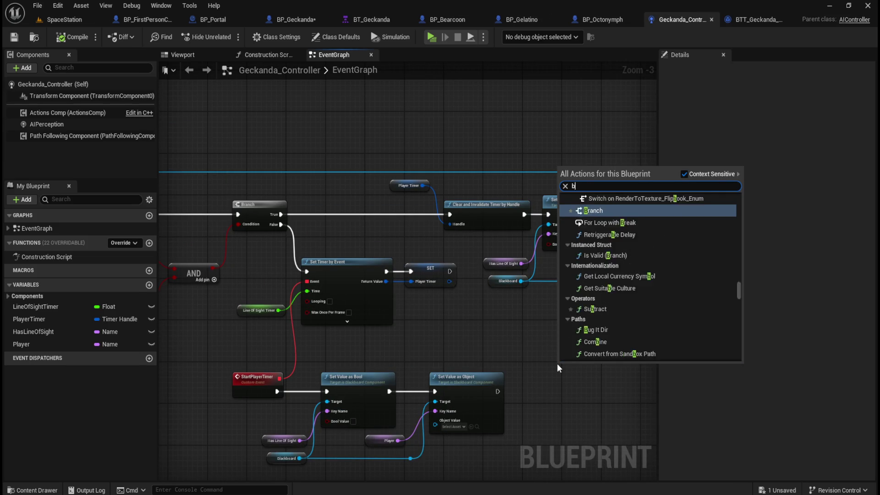
pyautogui.press('BackSpace')
pyautogui.write('get blackboard')
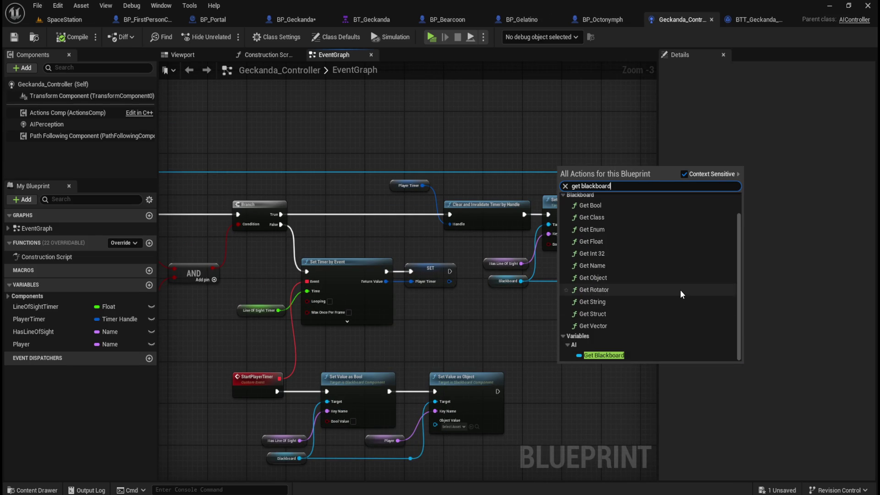
pyautogui.press('Escape')
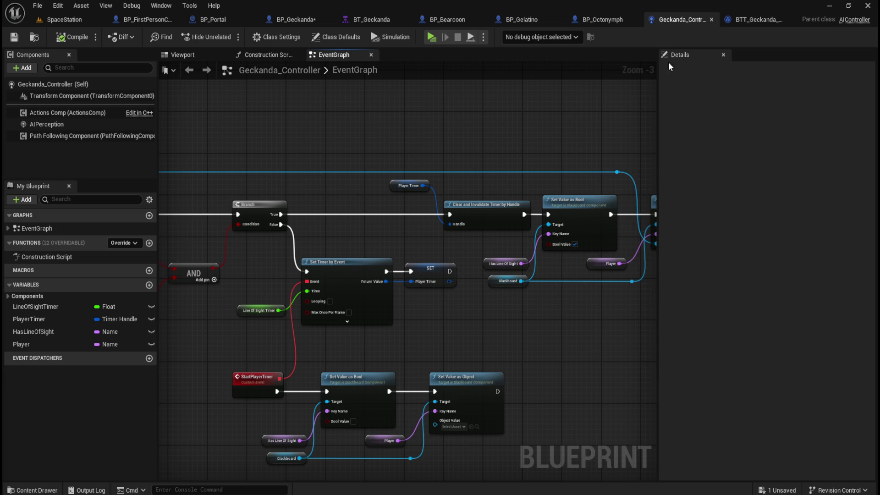
pyautogui.click(774, 21)
pyautogui.rightClick(312, 337)
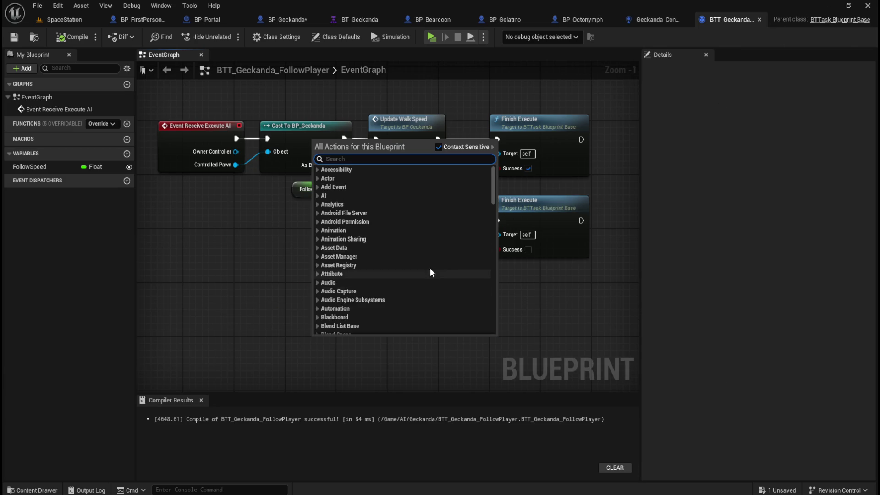
pyautogui.write('get bl')
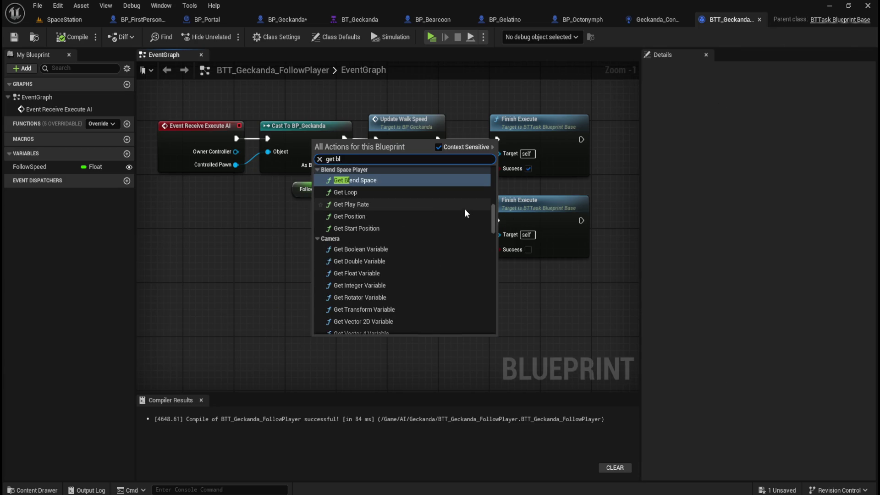
pyautogui.write('ackboard')
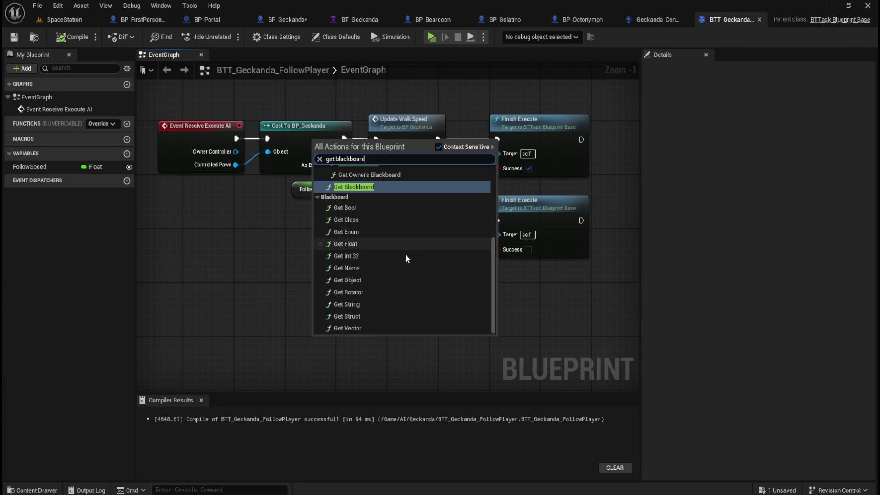
pyautogui.scroll(5, 407, 266)
pyautogui.scroll(-4, 409, 264)
pyautogui.press('Escape')
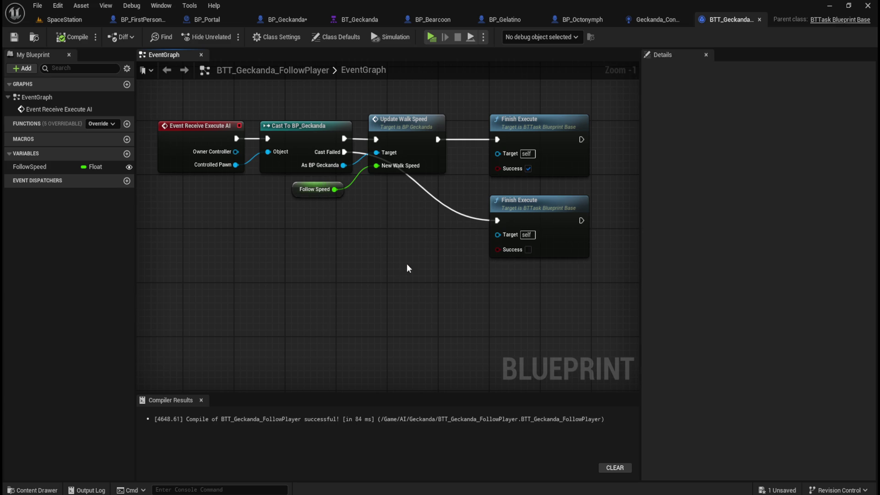
pyautogui.click(659, 22)
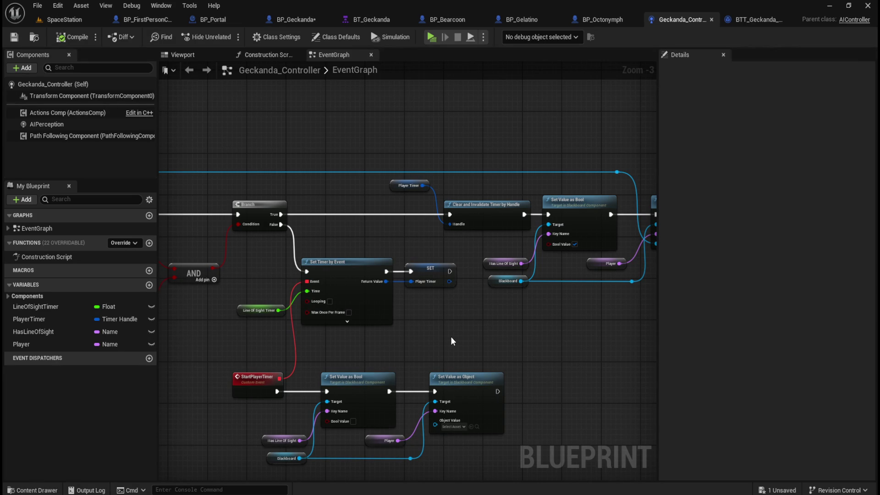
pyautogui.moveTo(419, 337); pyautogui.dragTo(634, 240)
pyautogui.moveTo(506, 133); pyautogui.dragTo(568, 145)
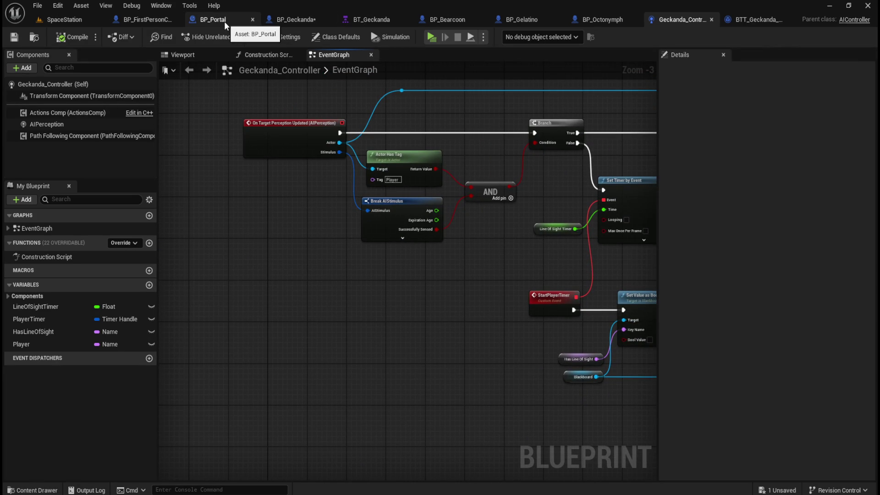
# Add a Cast To Geckanda_Controller node below BP_Geckanda's BeginPlay chain
pyautogui.click(298, 21)
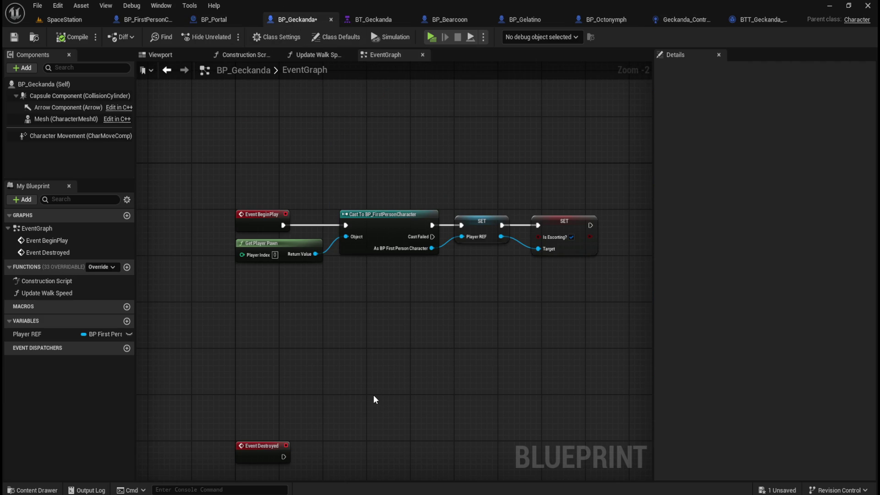
pyautogui.rightClick(328, 364)
pyautogui.write('cast to')
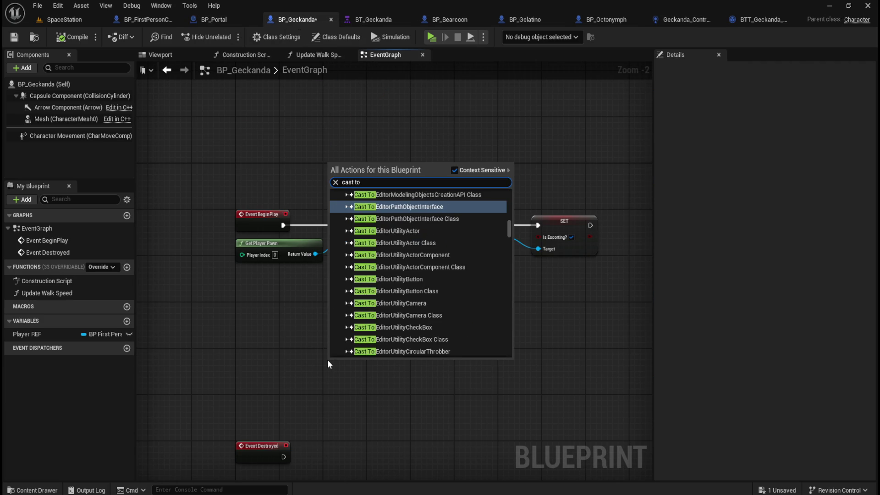
pyautogui.write(' controller')
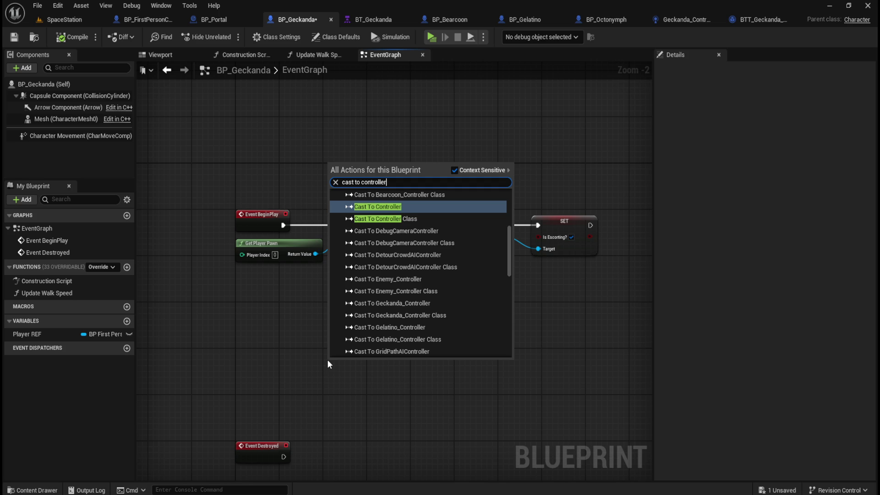
pyautogui.click(415, 300)
pyautogui.scroll(1, 363, 378)
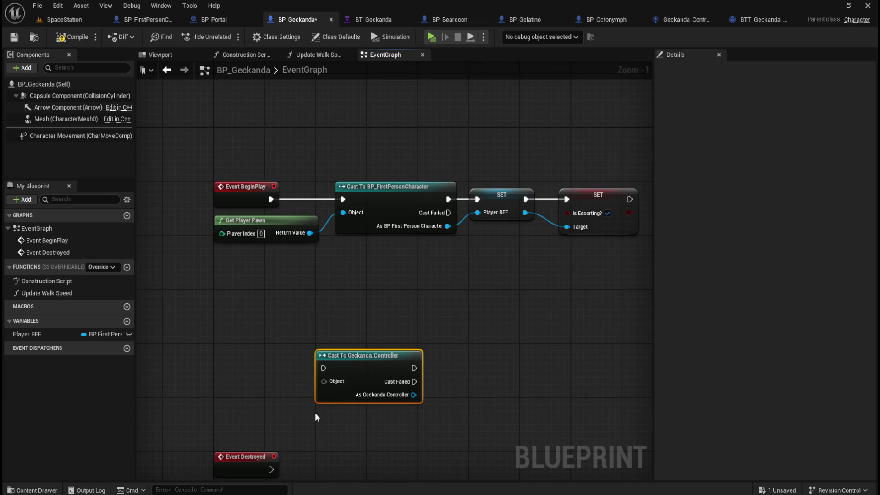
pyautogui.scroll(1, 323, 412)
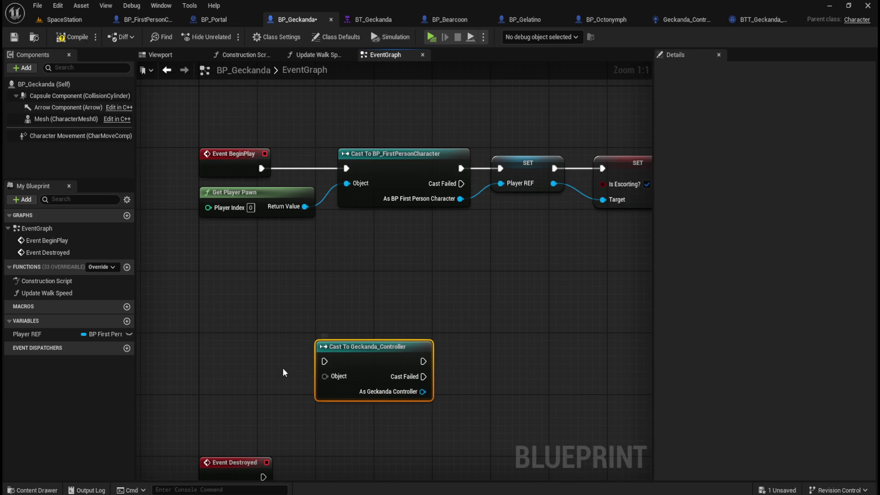
pyautogui.moveTo(386, 356); pyautogui.dragTo(461, 350)
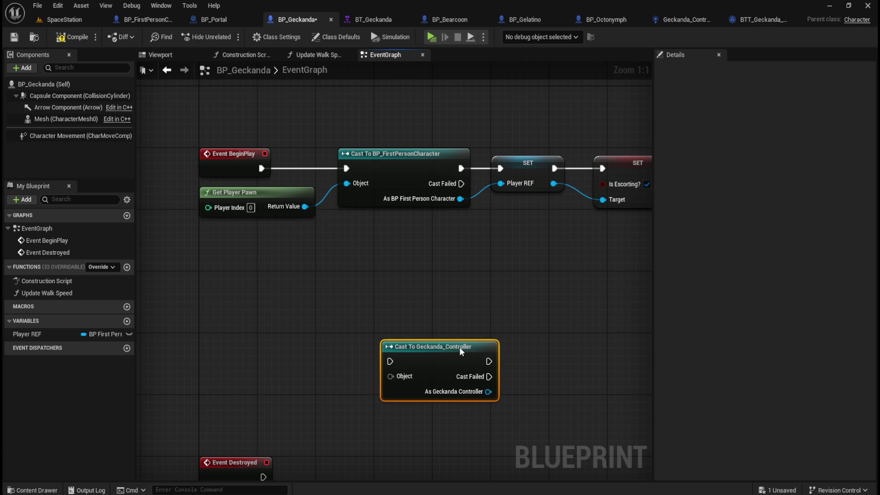
# Search for 'get actor of class' to add a Get Actor Of Class node
pyautogui.rightClick(256, 362)
pyautogui.write('get actor of class')
pyautogui.press('Escape')
# Set the Get Actor Of Class node's Actor Class to Geckanda_Controller
pyautogui.moveTo(326, 361); pyautogui.dragTo(281, 315)
pyautogui.click(257, 353)
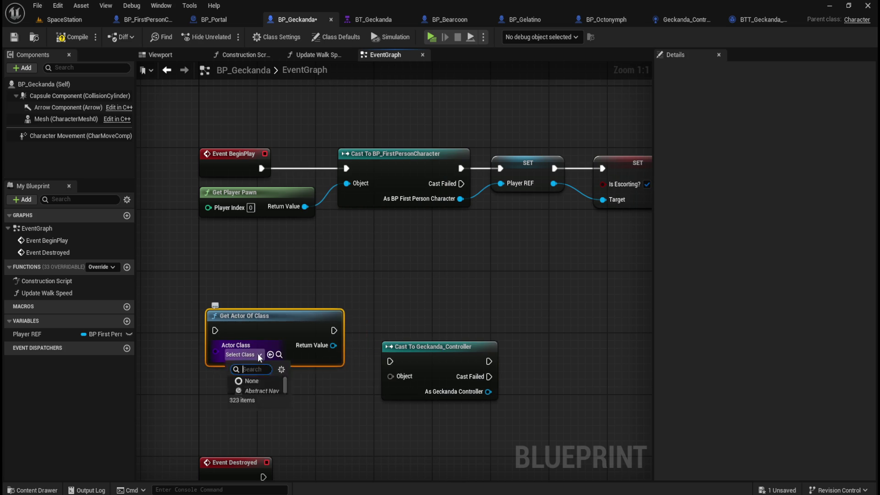
pyautogui.write('geckanda')
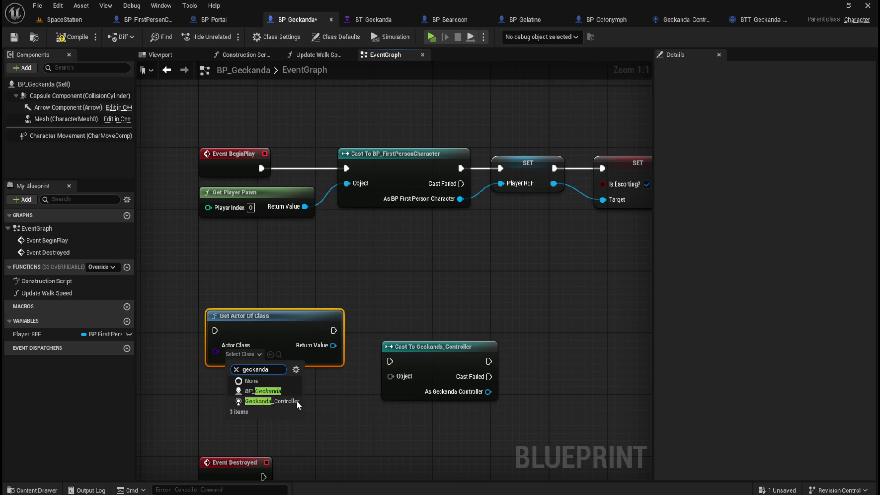
pyautogui.click(293, 401)
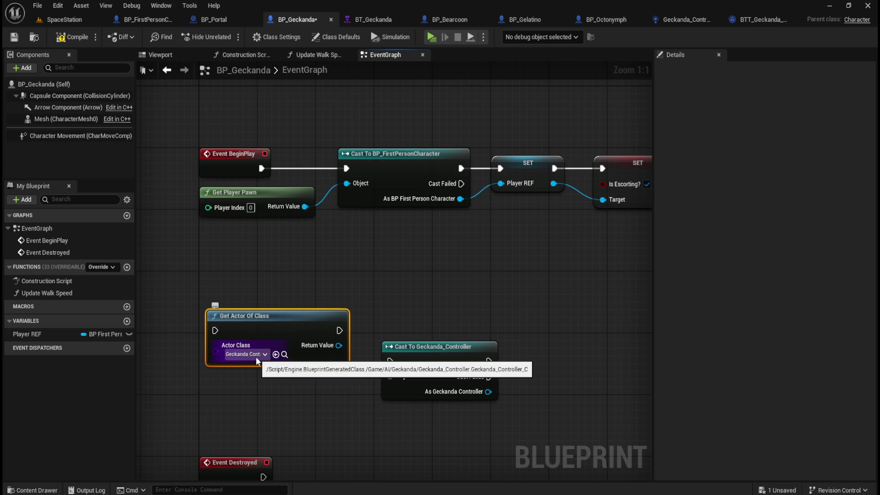
# Delete the Cast To Geckanda_Controller node and reposition Get Actor Of Class
pyautogui.click(436, 347)
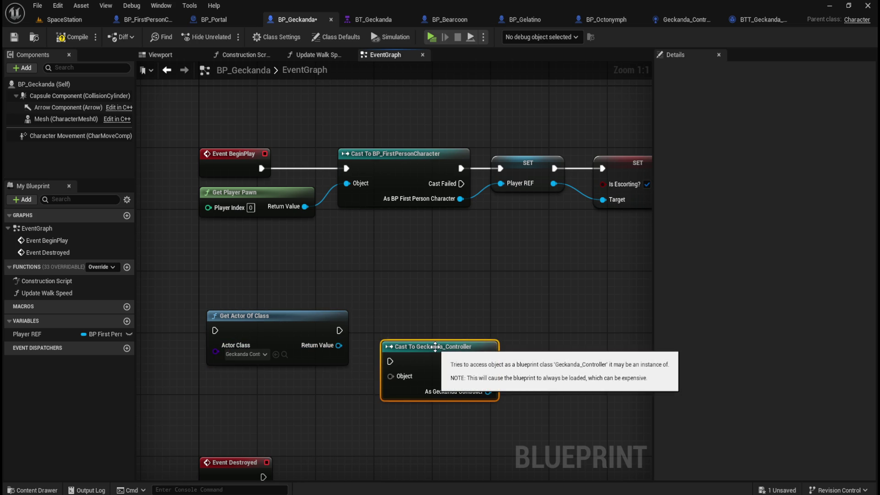
pyautogui.press('Delete')
pyautogui.moveTo(303, 318)
pyautogui.mouseDown()
pyautogui.moveTo(417, 343)
pyautogui.moveTo(408, 342)
pyautogui.mouseUp()
pyautogui.click(398, 293)
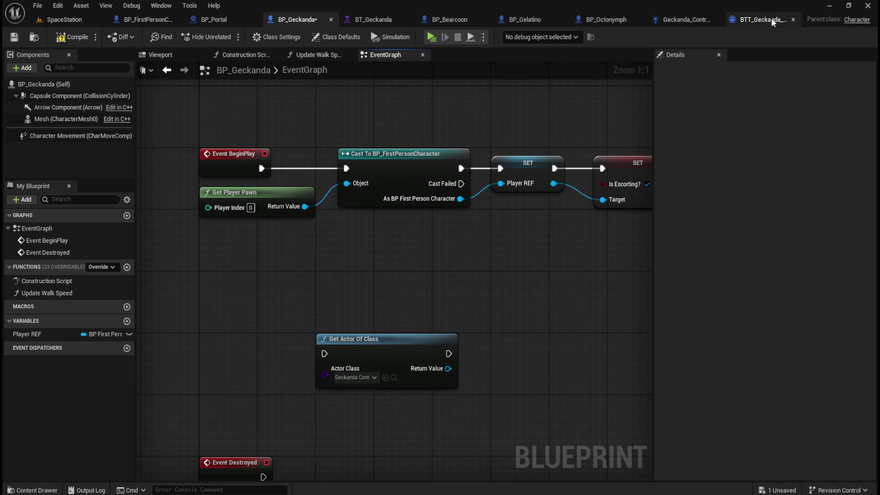
pyautogui.moveTo(490, 337); pyautogui.dragTo(506, 307)
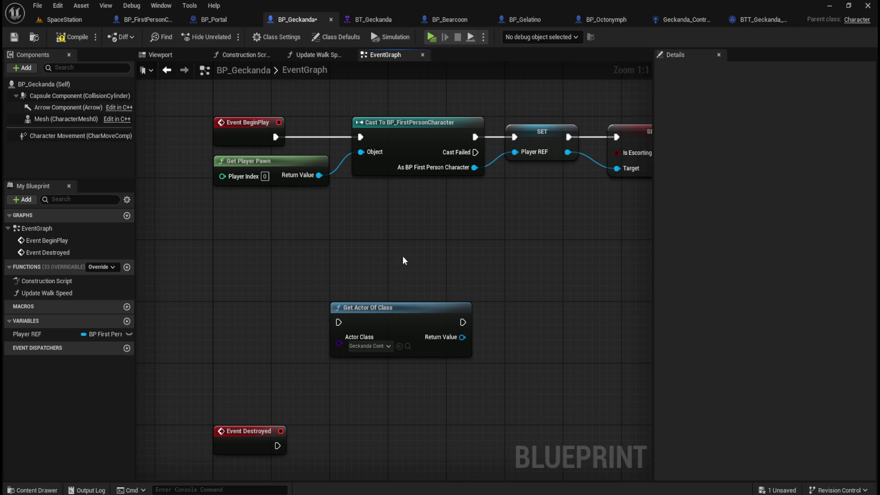
pyautogui.click(79, 97)
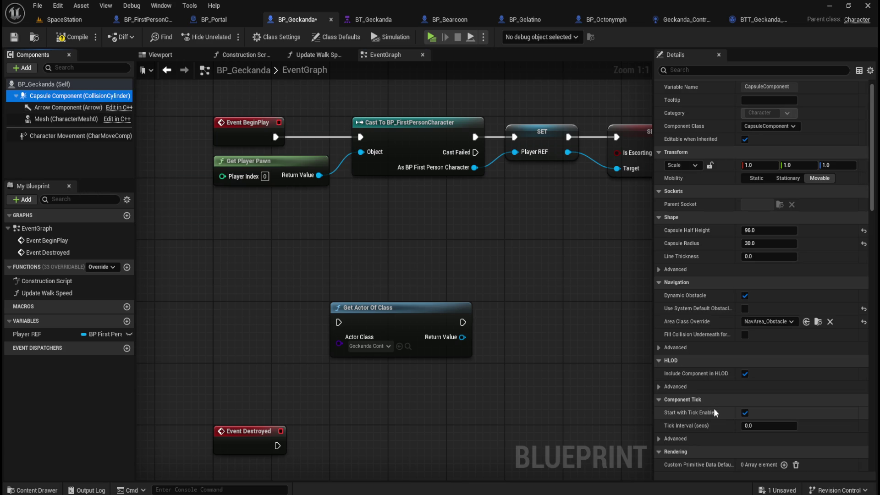
# Add an On Component Begin Overlap (CapsuleComponent) event via the Details panel's Events section
pyautogui.scroll(-10, 717, 413)
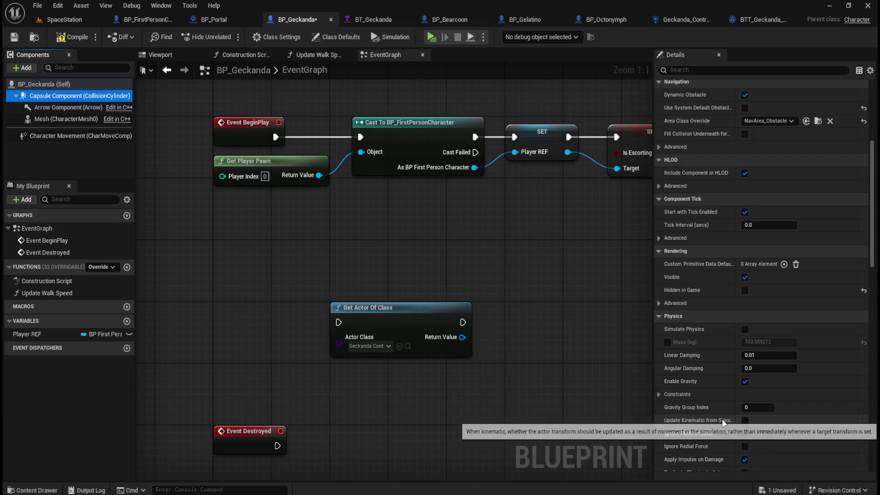
pyautogui.scroll(-6, 722, 416)
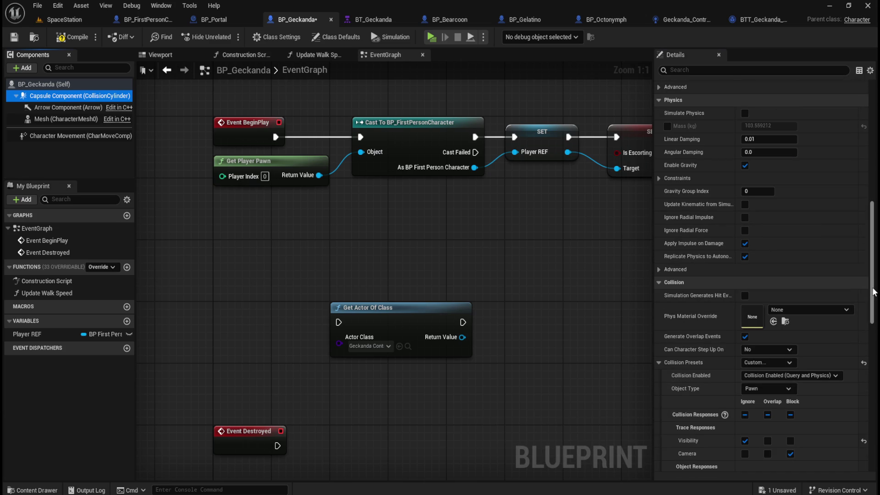
pyautogui.scroll(-3, 874, 327)
pyautogui.moveTo(874, 328); pyautogui.dragTo(870, 341)
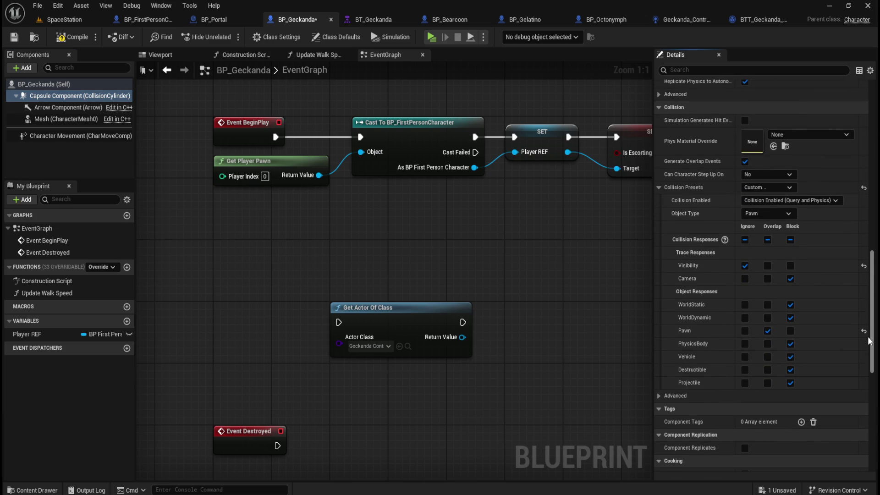
pyautogui.moveTo(870, 342)
pyautogui.mouseDown()
pyautogui.moveTo(872, 447)
pyautogui.moveTo(873, 411)
pyautogui.mouseUp()
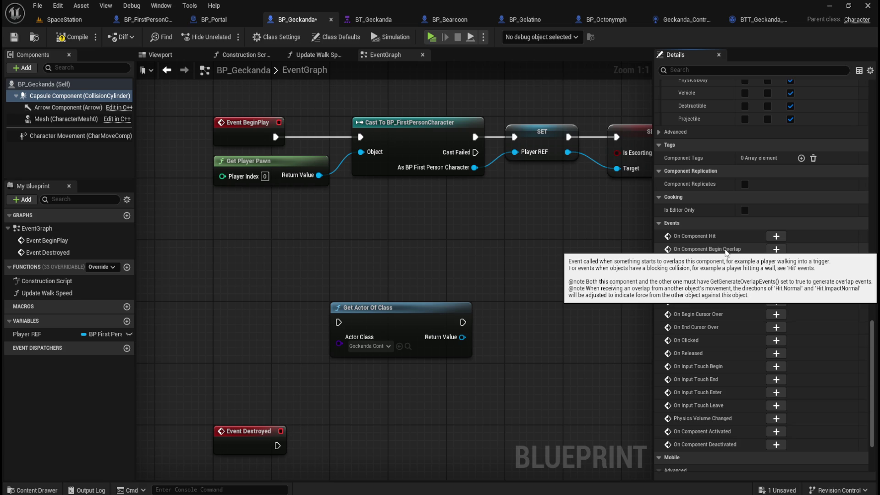
pyautogui.click(776, 249)
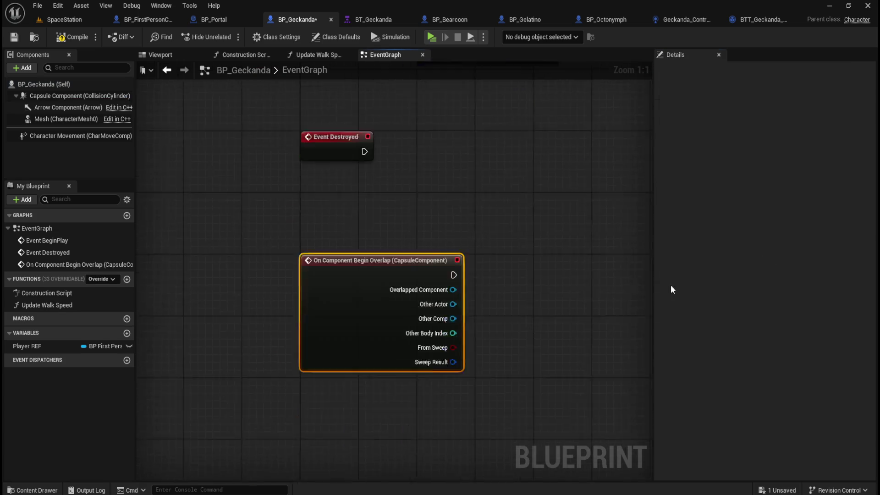
# Place the overlap event beside Get Actor Of Class and wire its execution into it
pyautogui.moveTo(372, 411); pyautogui.dragTo(303, 141)
pyautogui.moveTo(394, 268); pyautogui.dragTo(512, 268)
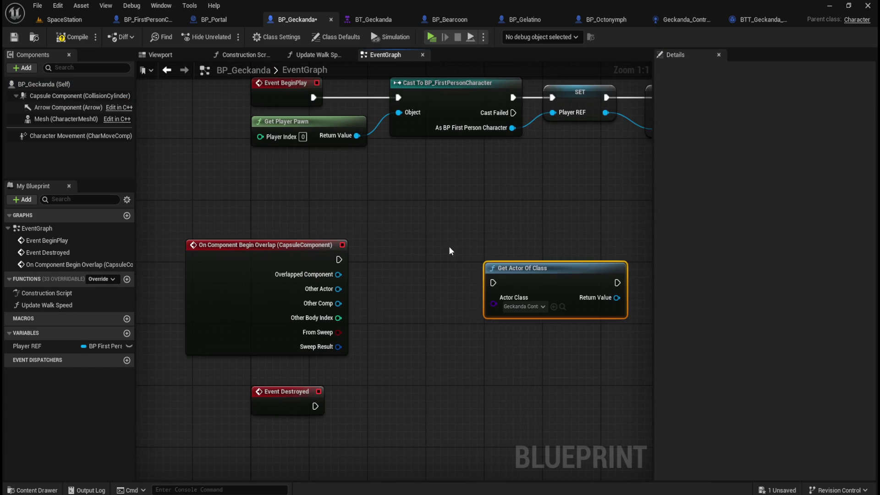
pyautogui.moveTo(369, 249)
pyautogui.mouseDown()
pyautogui.moveTo(485, 255)
pyautogui.moveTo(436, 255)
pyautogui.moveTo(435, 264)
pyautogui.mouseUp()
pyautogui.moveTo(304, 381)
pyautogui.mouseDown()
pyautogui.moveTo(323, 288)
pyautogui.moveTo(289, 441)
pyautogui.mouseUp()
pyautogui.click(335, 261)
pyautogui.click(370, 210)
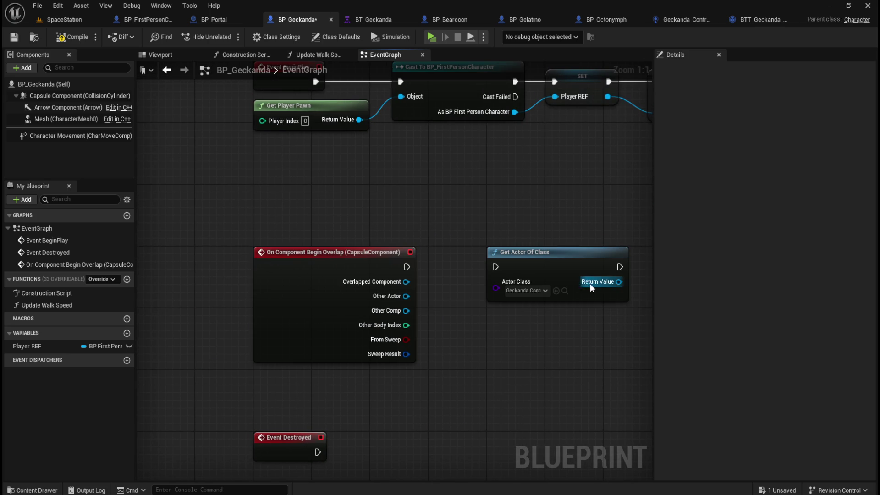
pyautogui.moveTo(567, 259); pyautogui.dragTo(533, 254)
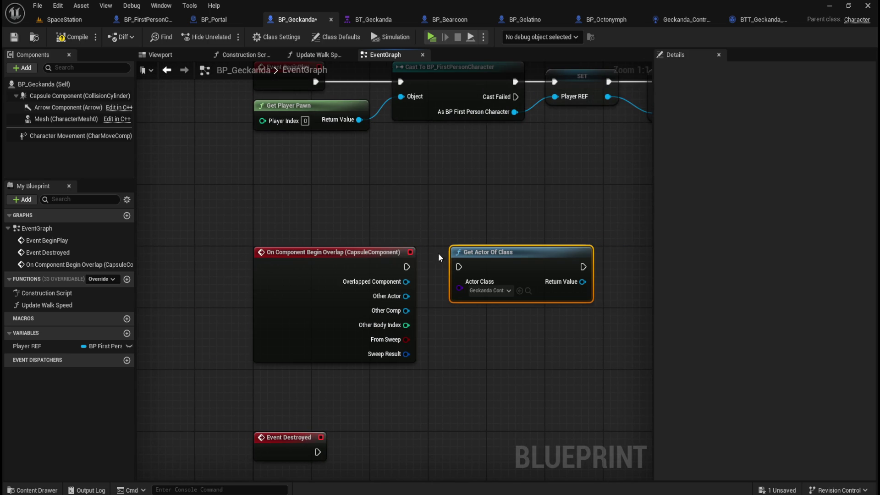
pyautogui.moveTo(406, 267); pyautogui.dragTo(459, 266)
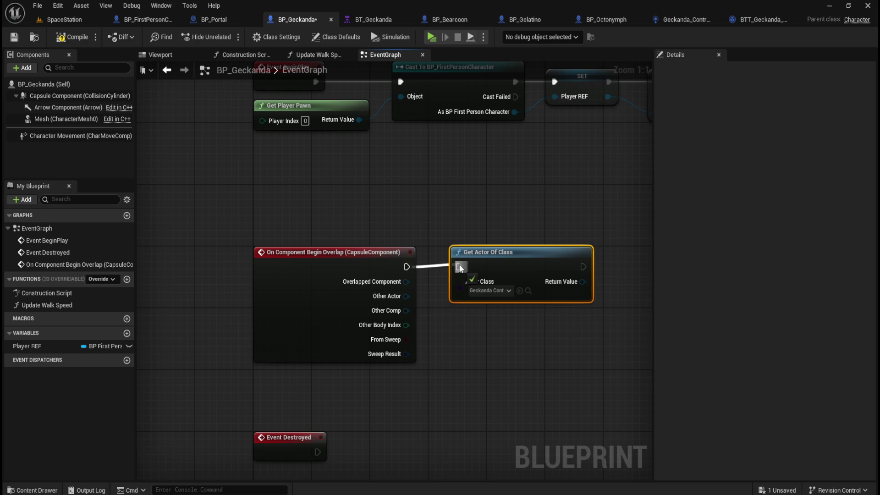
# Break the overlap execution link and move Get Actor Of Class far to the right
pyautogui.click(480, 342)
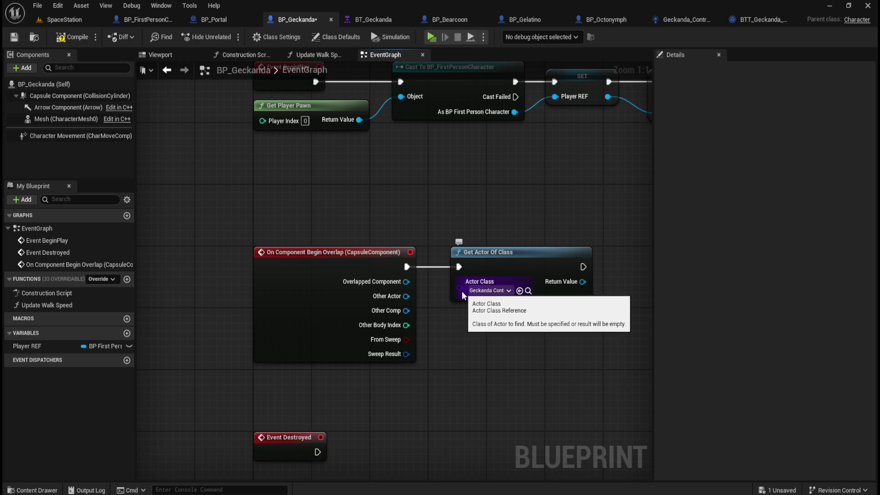
pyautogui.moveTo(495, 339); pyautogui.dragTo(416, 342)
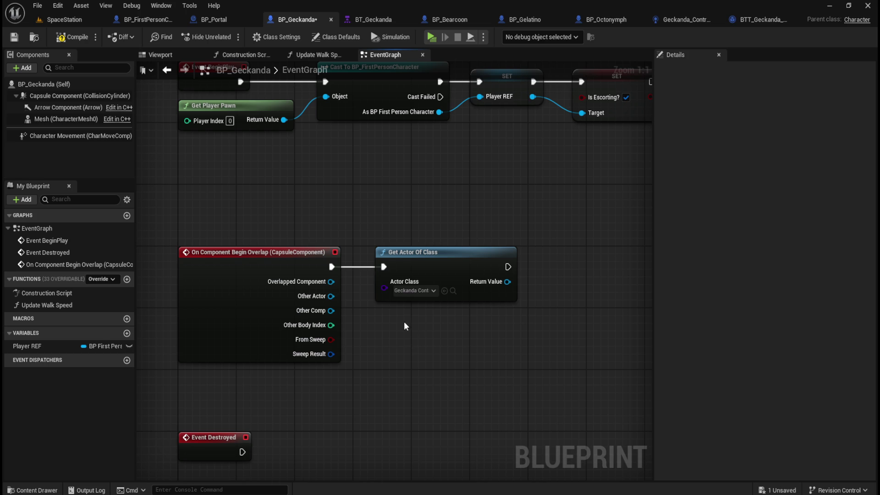
pyautogui.keyDown('alt'); pyautogui.click(384, 266); pyautogui.keyUp('alt')
pyautogui.moveTo(418, 262)
pyautogui.mouseDown()
pyautogui.moveTo(292, 286)
pyautogui.moveTo(544, 277)
pyautogui.mouseUp()
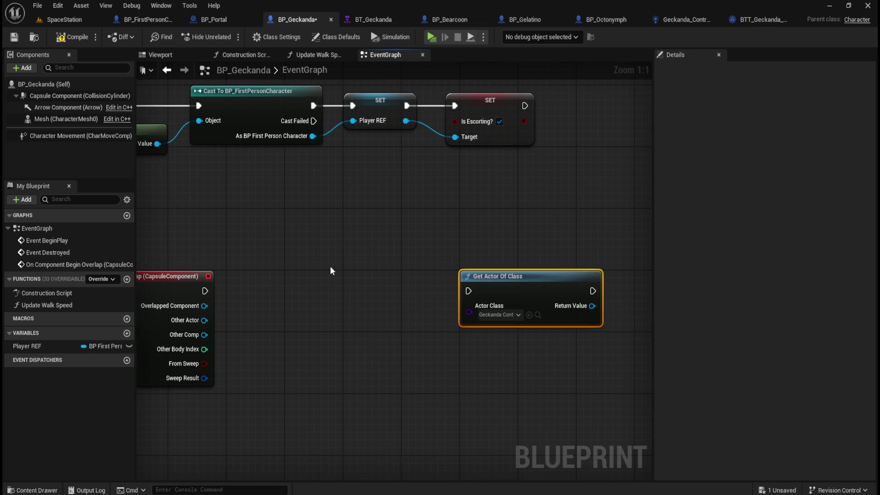
pyautogui.moveTo(330, 270); pyautogui.dragTo(503, 234)
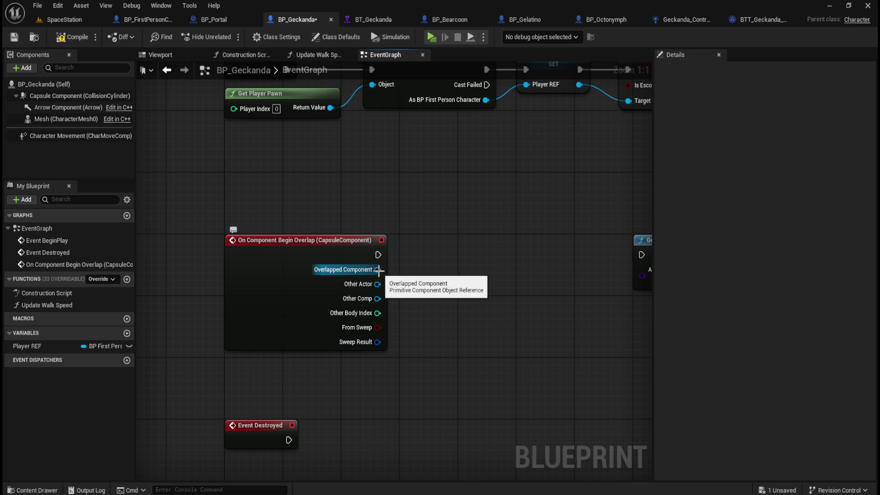
# Add a Component Has Tag node fed from Overlapped Component, then view BP_Portal's EventGraph
pyautogui.rightClick(411, 274)
pyautogui.write('com')
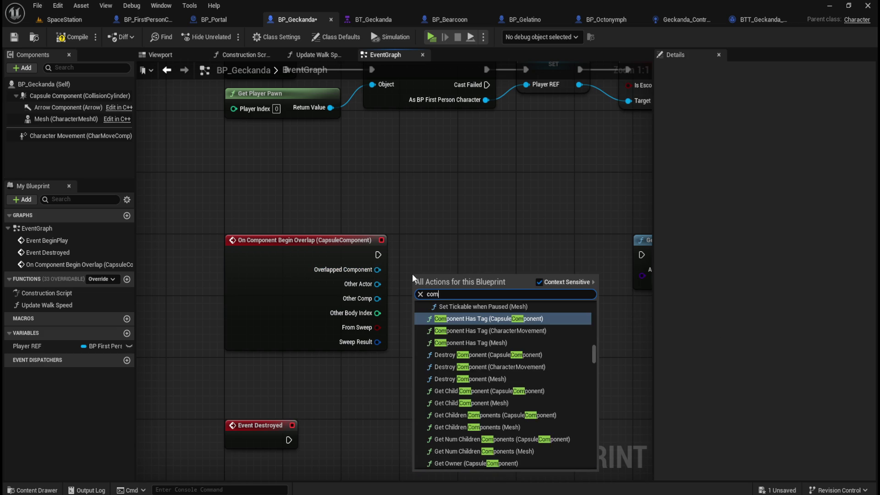
pyautogui.write('ponent has tag')
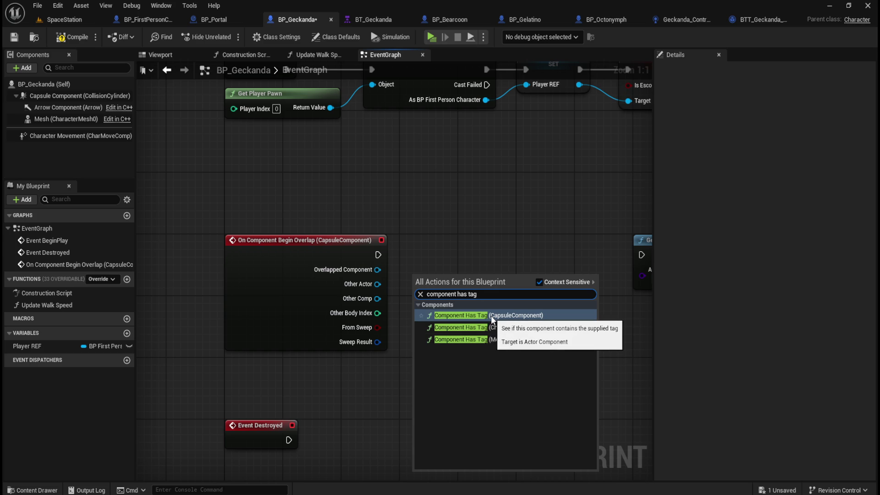
pyautogui.press('Escape')
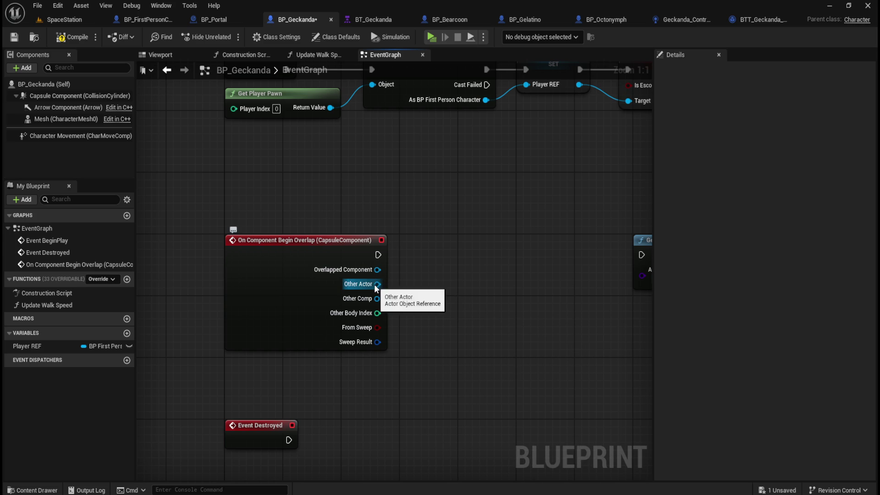
pyautogui.moveTo(377, 270); pyautogui.dragTo(417, 285)
pyautogui.write('has tag')
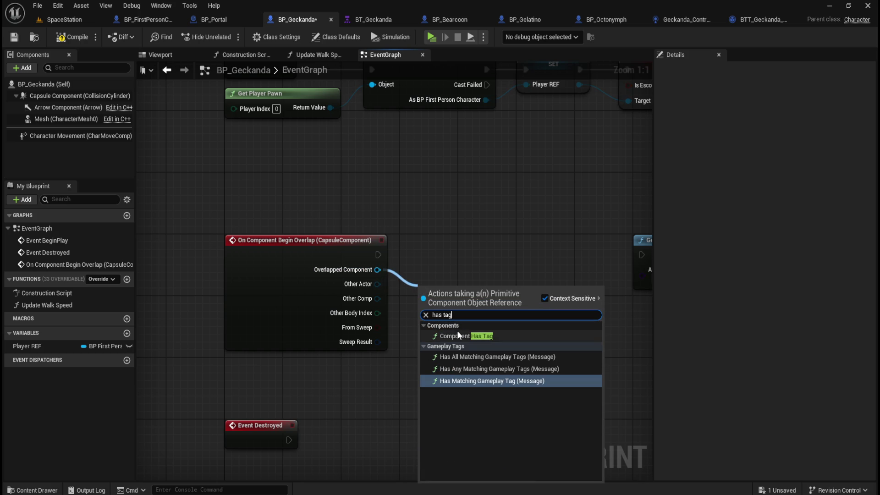
pyautogui.click(457, 334)
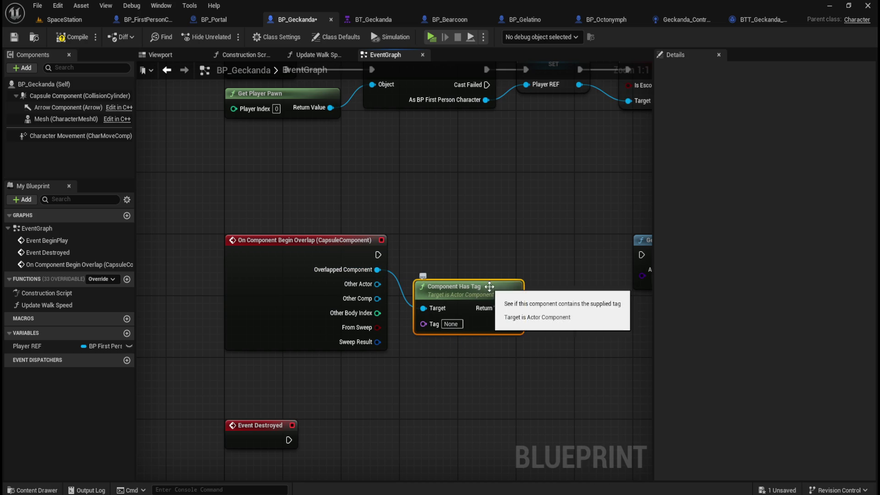
pyautogui.moveTo(489, 289); pyautogui.dragTo(496, 273)
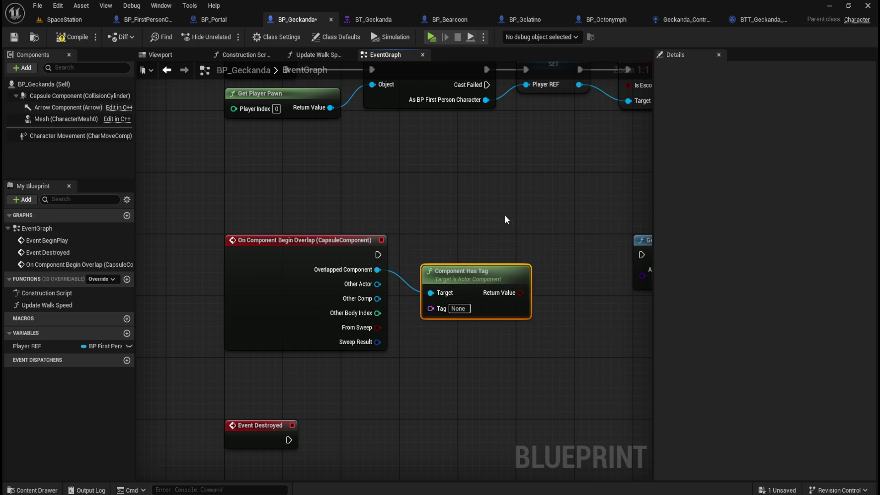
pyautogui.click(222, 20)
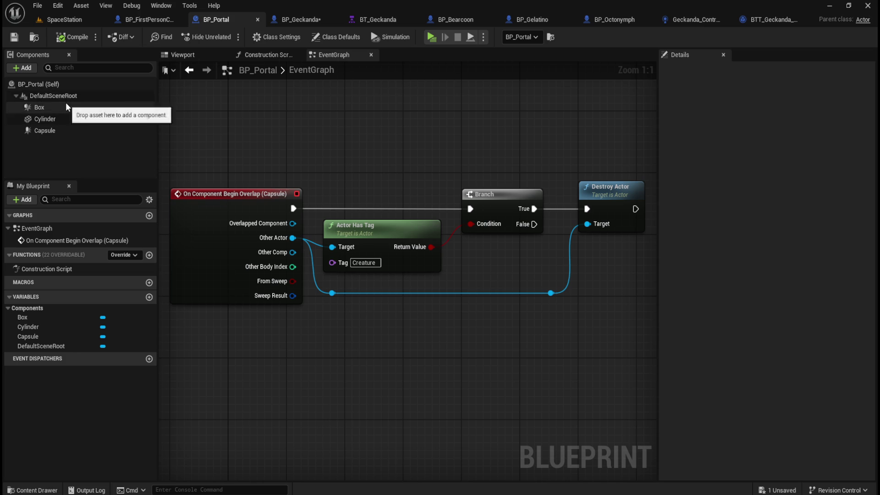
# Set Component Has Tag to check for 'Portal', the tag on BP_Portal's Box component
pyautogui.click(39, 108)
pyautogui.click(765, 111)
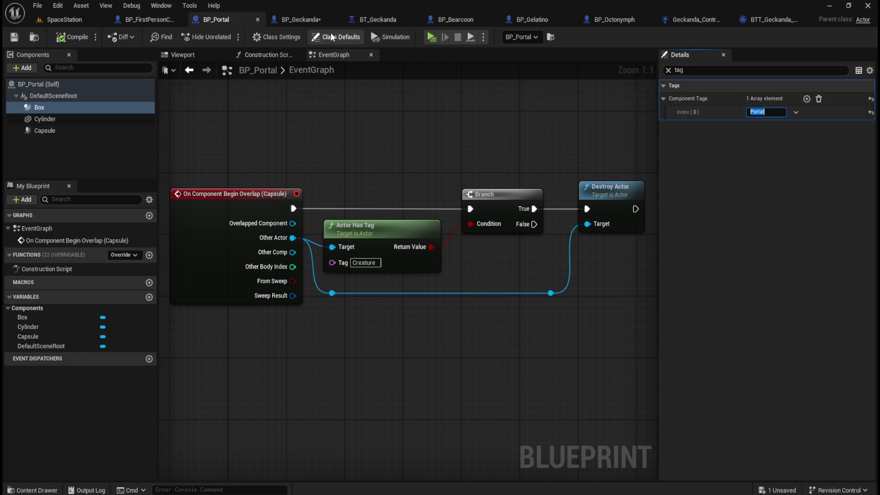
pyautogui.click(315, 21)
pyautogui.click(458, 309)
pyautogui.write('Portal')
# Add a Branch driven by the tag check and wire the overlap event's execution into it
pyautogui.moveTo(522, 292); pyautogui.dragTo(555, 253)
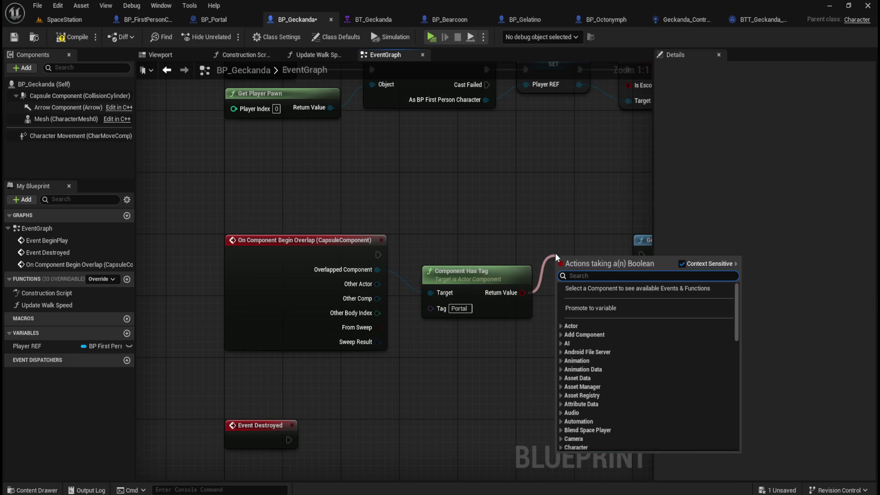
pyautogui.write('branch')
pyautogui.press('Return')
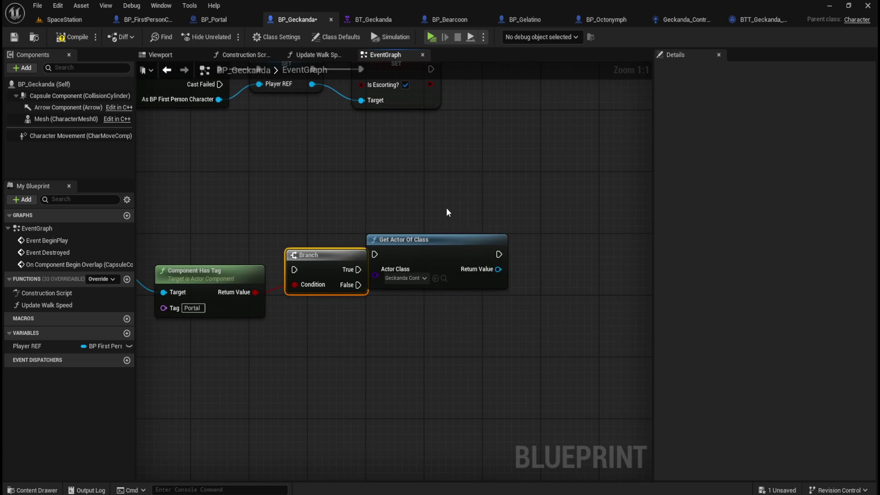
pyautogui.moveTo(456, 240); pyautogui.dragTo(561, 240)
pyautogui.moveTo(343, 201); pyautogui.dragTo(528, 202)
pyautogui.click(498, 253)
pyautogui.moveTo(500, 253); pyautogui.dragTo(499, 247)
pyautogui.click(432, 224)
pyautogui.moveTo(296, 262)
pyautogui.mouseDown()
pyautogui.moveTo(493, 262)
pyautogui.moveTo(479, 263)
pyautogui.mouseUp()
pyautogui.moveTo(277, 213); pyautogui.dragTo(498, 249)
pyautogui.moveTo(382, 218); pyautogui.dragTo(523, 326)
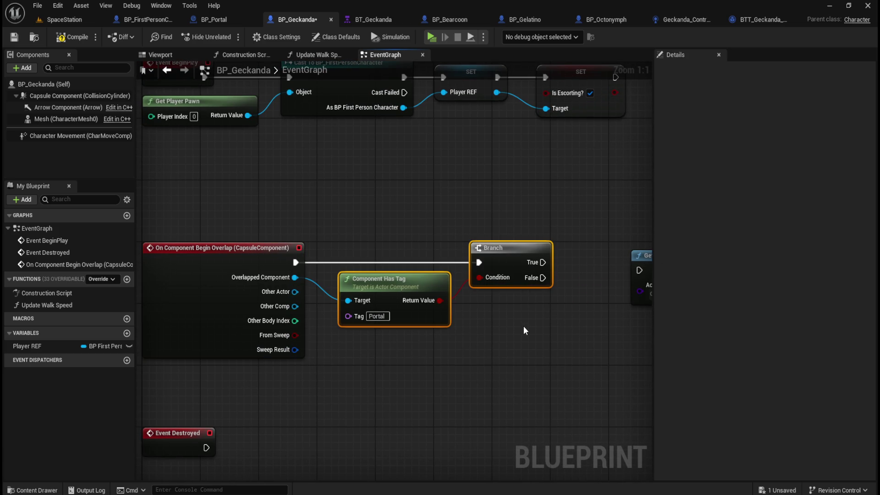
pyautogui.moveTo(468, 271); pyautogui.dragTo(454, 272)
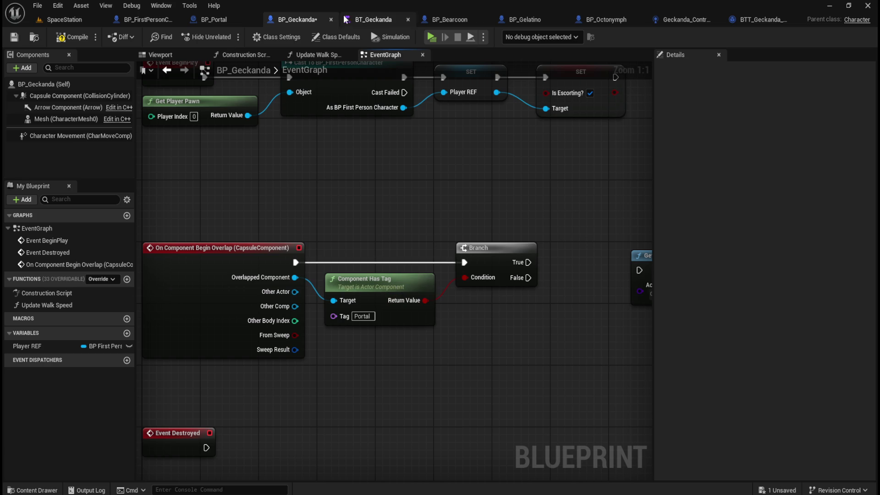
# Connect the Branch's True output to Get Actor Of Class, placed beside the Branch
pyautogui.click(225, 19)
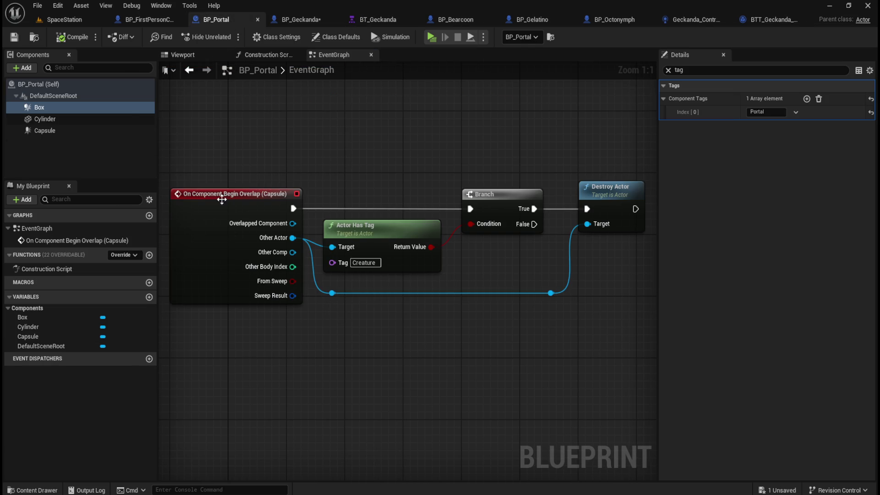
pyautogui.click(198, 57)
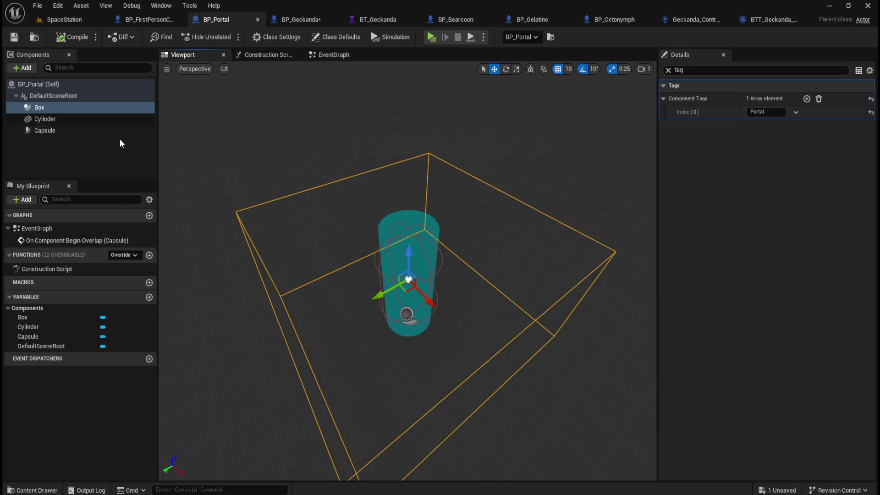
pyautogui.click(281, 21)
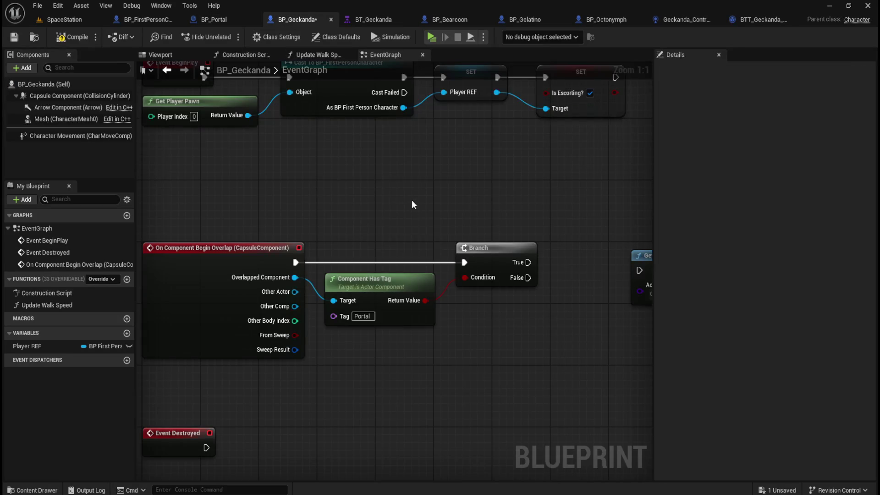
pyautogui.scroll(2, 413, 202)
pyautogui.moveTo(504, 257)
pyautogui.mouseDown()
pyautogui.moveTo(483, 236)
pyautogui.moveTo(458, 243)
pyautogui.mouseUp()
pyautogui.moveTo(330, 256); pyautogui.dragTo(383, 256)
pyautogui.click(461, 206)
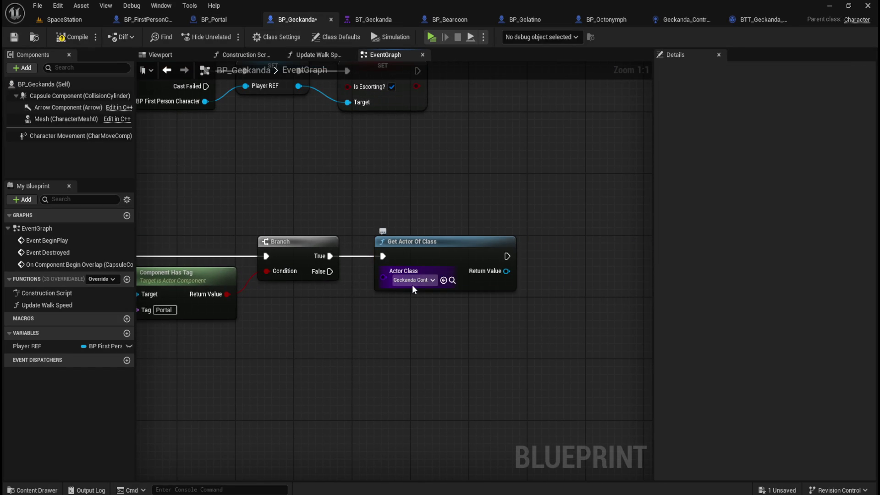
pyautogui.moveTo(385, 196); pyautogui.dragTo(513, 207)
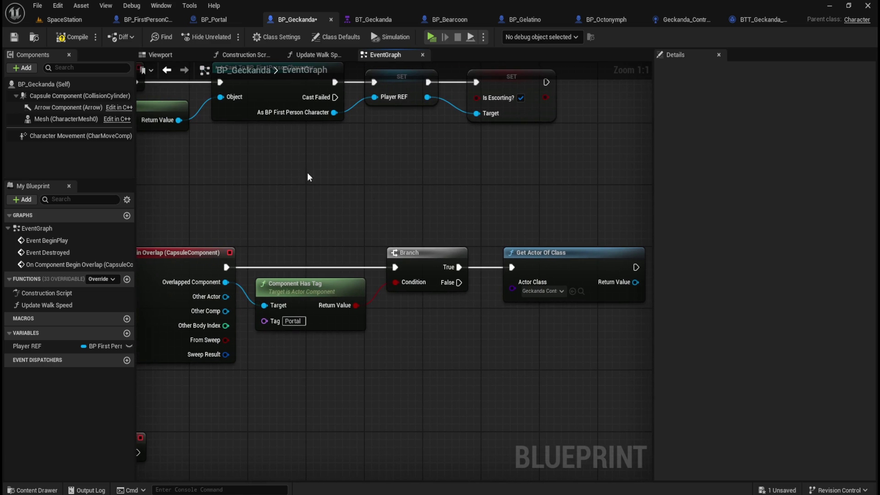
# Place a Get Controller node just below Get Actor Of Class, leaving its output unconnected
pyautogui.rightClick(490, 346)
pyautogui.write('g')
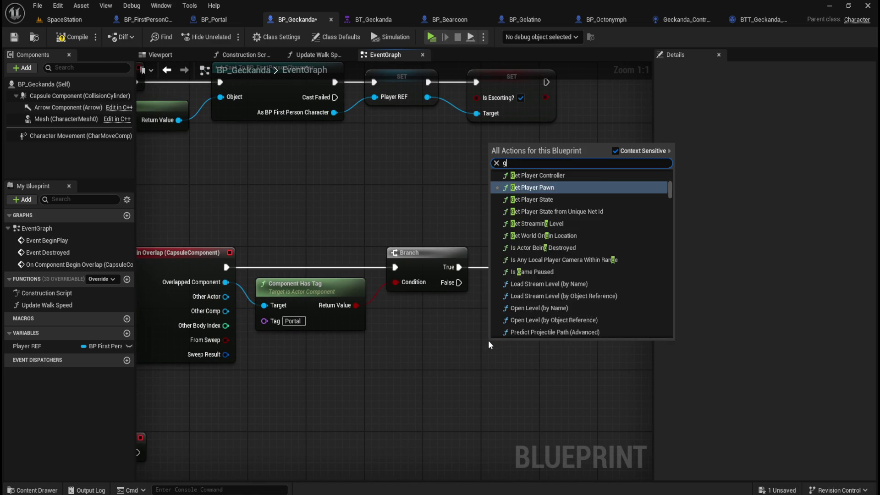
pyautogui.write('et controller')
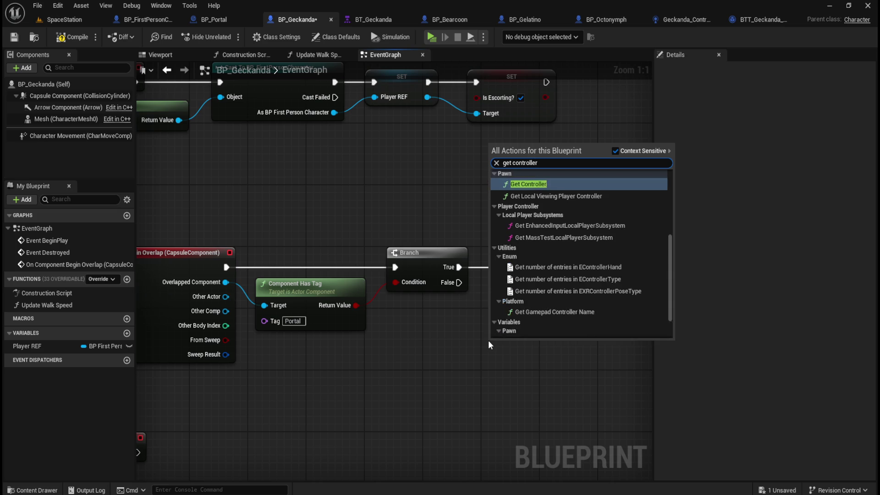
pyautogui.press('Return')
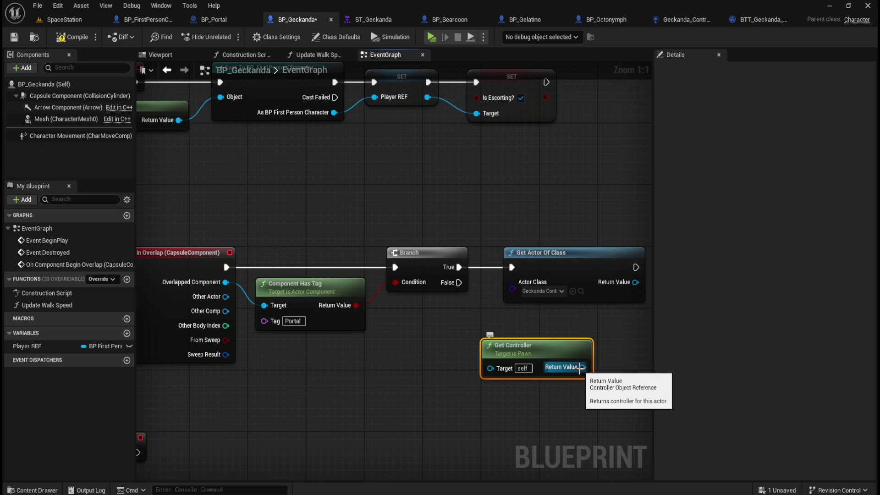
pyautogui.moveTo(581, 368); pyautogui.dragTo(617, 369)
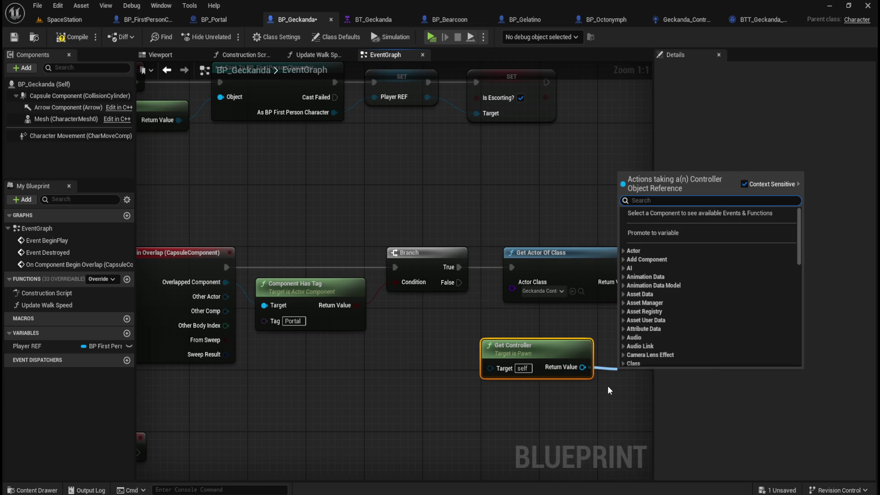
pyautogui.click(609, 386)
pyautogui.moveTo(618, 374)
pyautogui.mouseDown()
pyautogui.moveTo(573, 373)
pyautogui.moveTo(564, 362)
pyautogui.mouseUp()
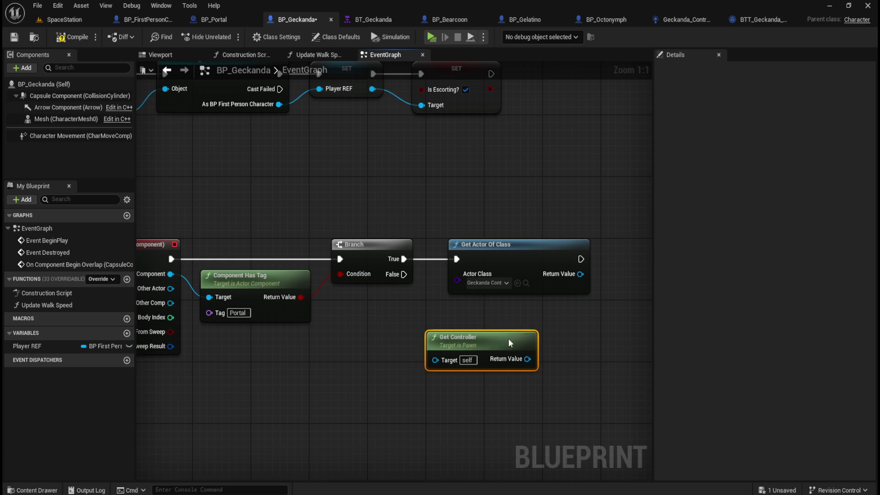
pyautogui.moveTo(516, 337); pyautogui.dragTo(479, 331)
pyautogui.click(29, 84)
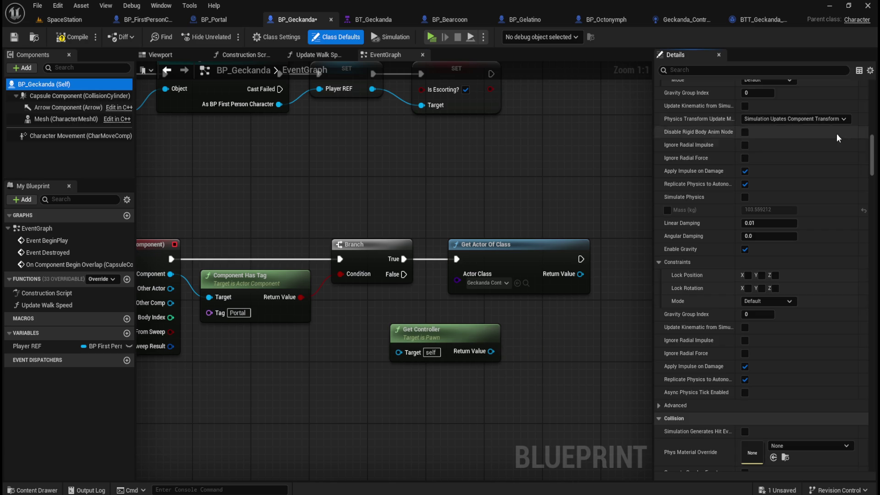
pyautogui.click(715, 71)
pyautogui.write('pawn')
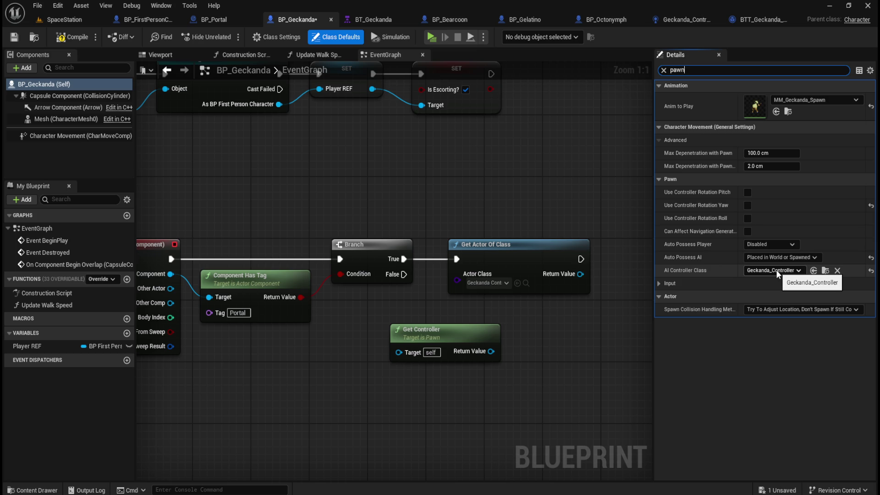
pyautogui.click(434, 404)
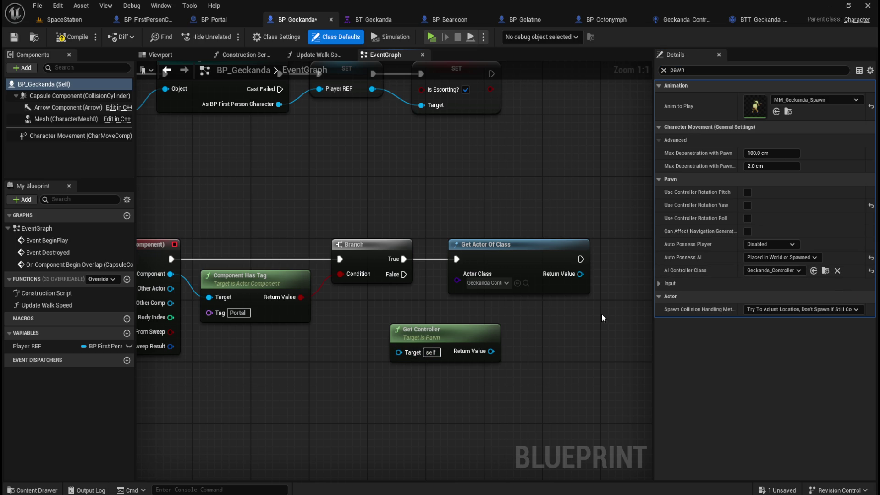
pyautogui.click(664, 70)
pyautogui.moveTo(491, 185); pyautogui.dragTo(596, 296)
pyautogui.click(514, 348)
pyautogui.click(442, 334)
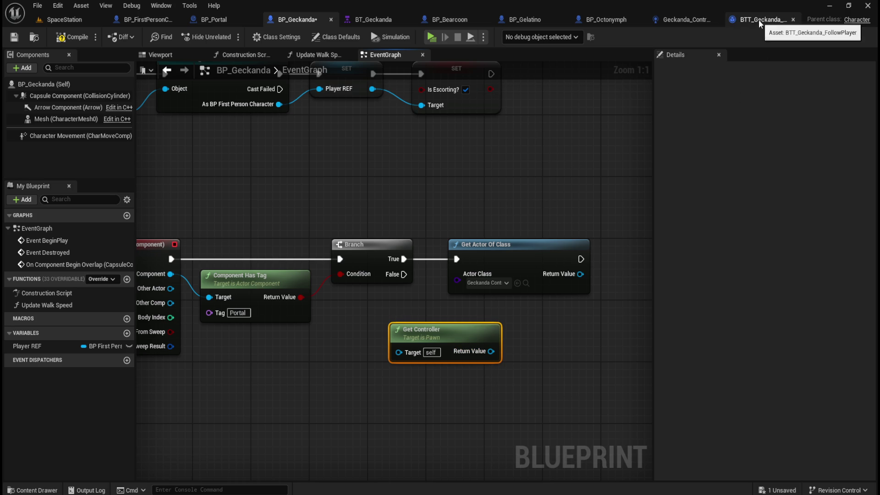
# Unlink Get Actor Of Class from the Branch, compile and save, then open BTT_Geckanda_FollowPlayer
pyautogui.keyDown('alt'); pyautogui.click(404, 259); pyautogui.keyUp('alt')
pyautogui.moveTo(523, 247); pyautogui.dragTo(558, 162)
pyautogui.click(508, 281)
pyautogui.hotkey('ctrl', 's')
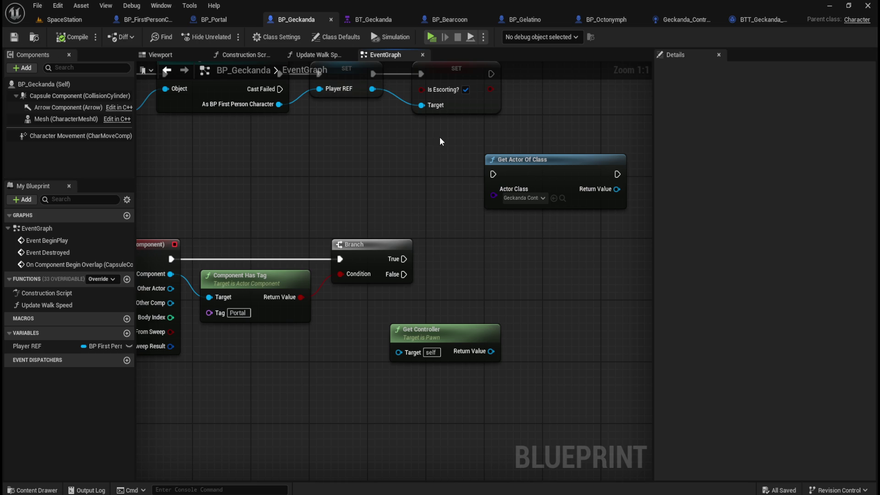
pyautogui.click(752, 19)
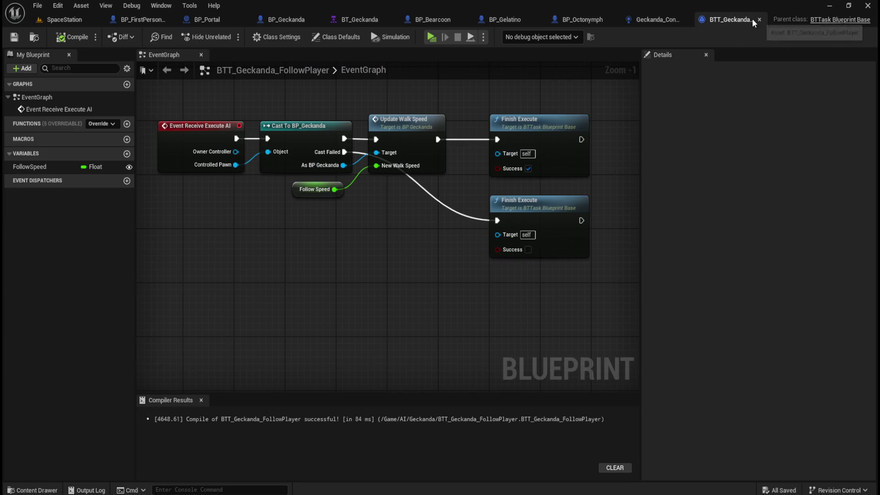
pyautogui.moveTo(398, 224); pyautogui.dragTo(433, 286)
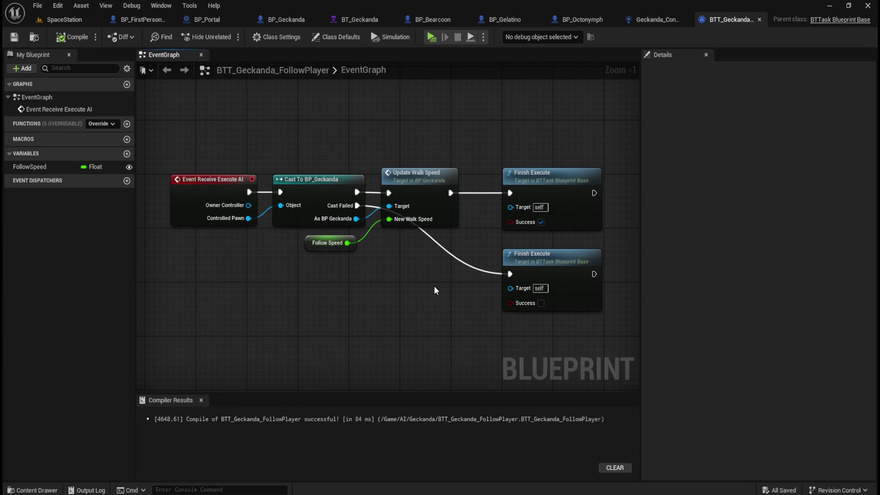